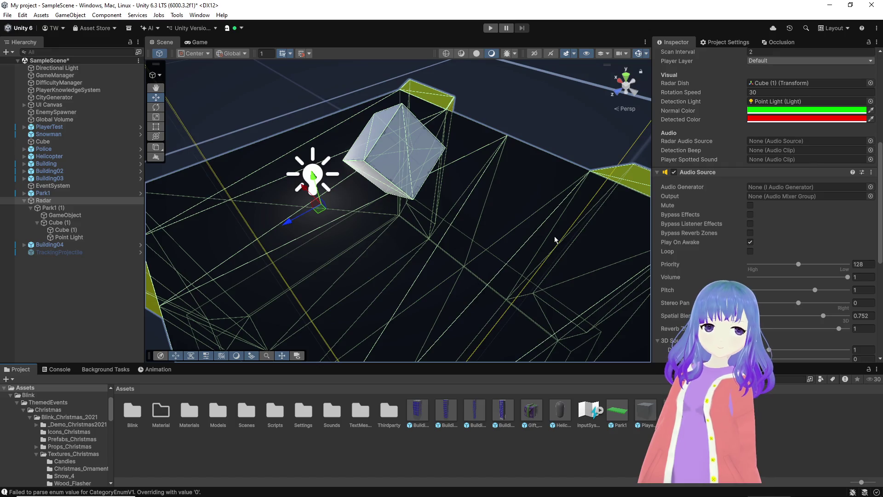
Lower the Radar's Audio Source volume to 0.112.
drag(847, 277, 761, 276)
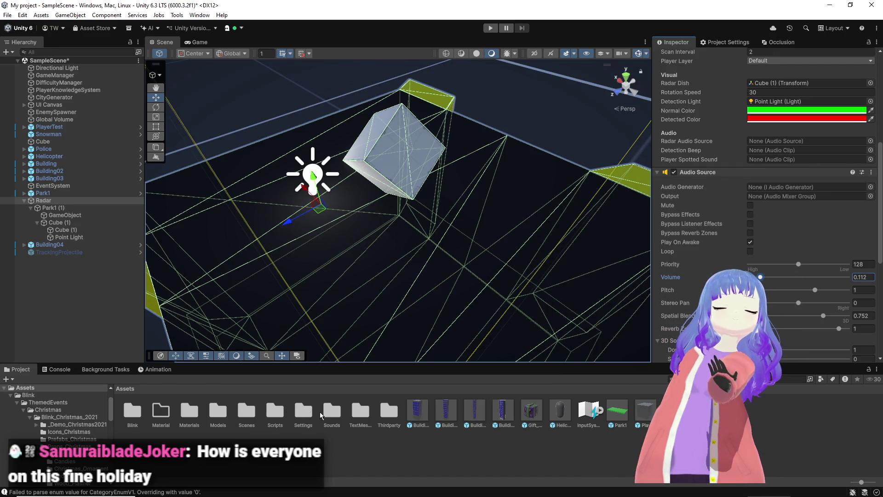
double_click(331, 410)
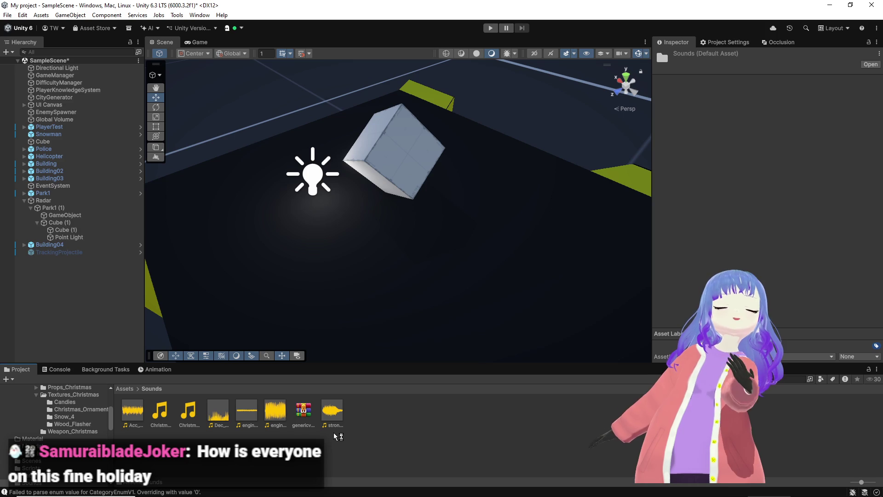
mouse_move(390, 300)
right_down()
mouse_move(426, 236)
mouse_move(420, 220)
mouse_move(76, 215)
right_up()
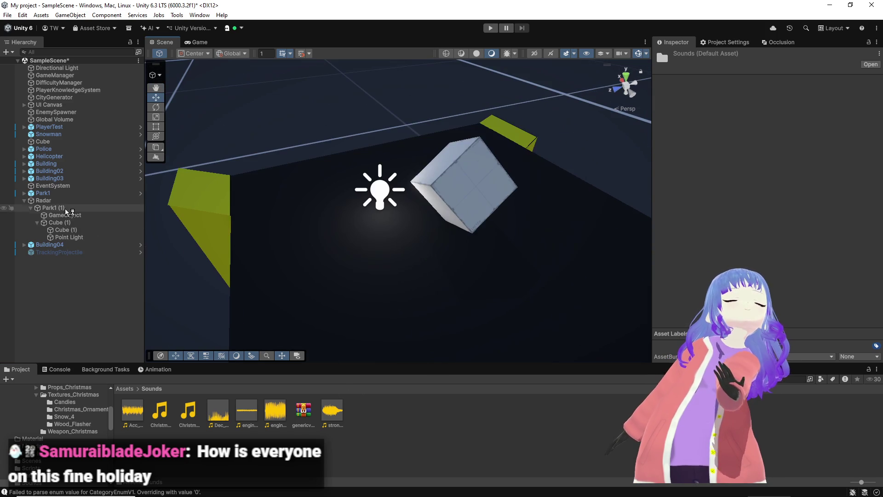
Set the Radar's Spawn Weight to 0.1 and Min Distance From Origin to 20.
click(43, 201)
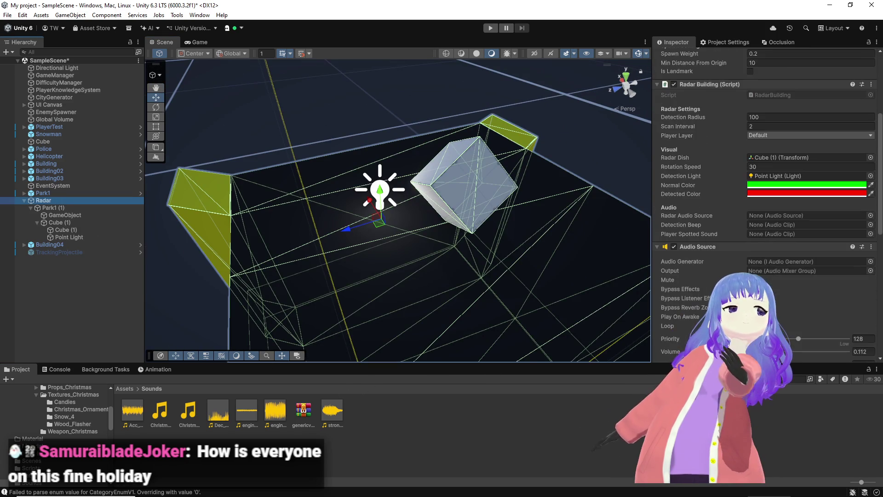
scroll(772, 178, up, 5)
click(772, 178)
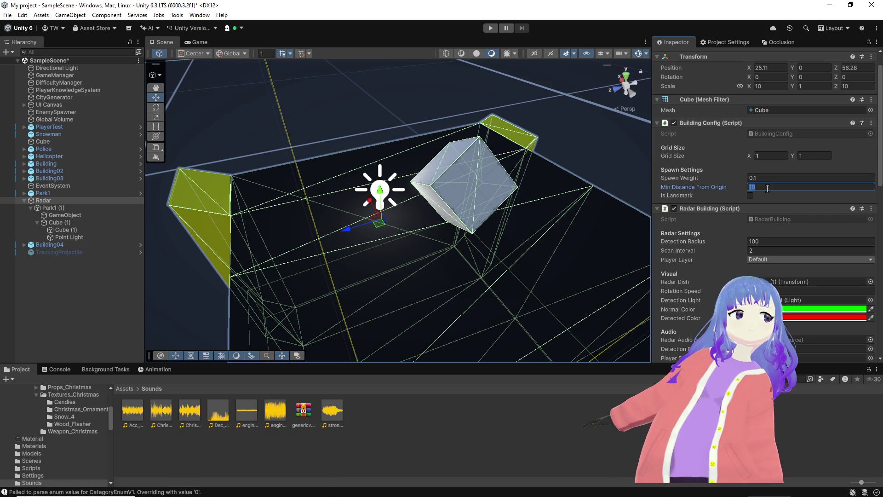
text(20)
key(Return)
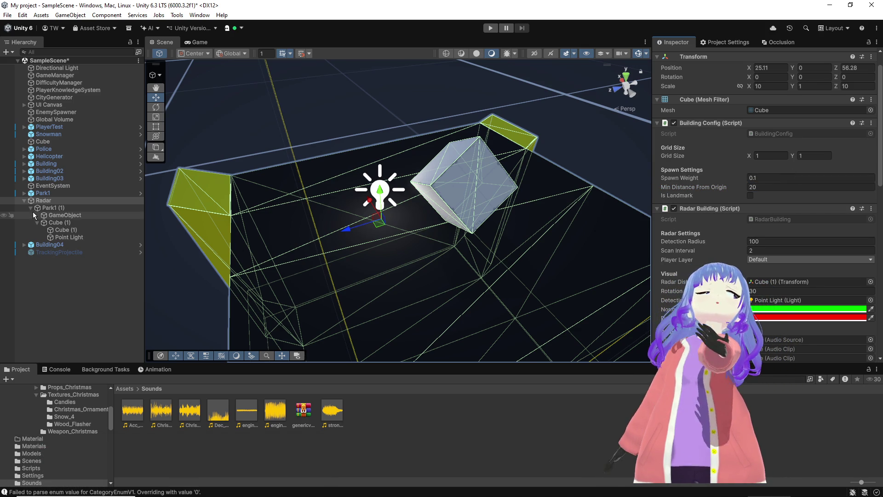
Save the Radar building as a prefab in the Assets folder.
click(123, 388)
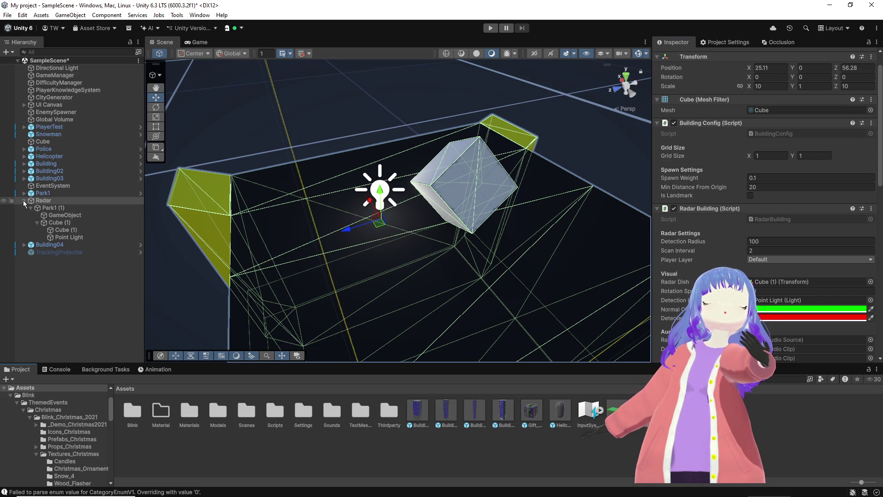
drag(786, 421, 783, 416)
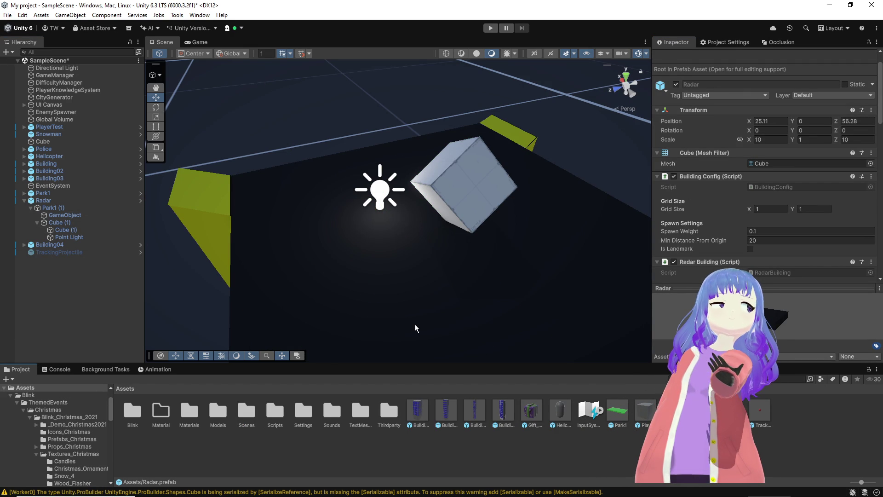
mouse_move(392, 321)
alt+mouse_down()
mouse_move(481, 302)
mouse_move(448, 294)
alt+mouse_up()
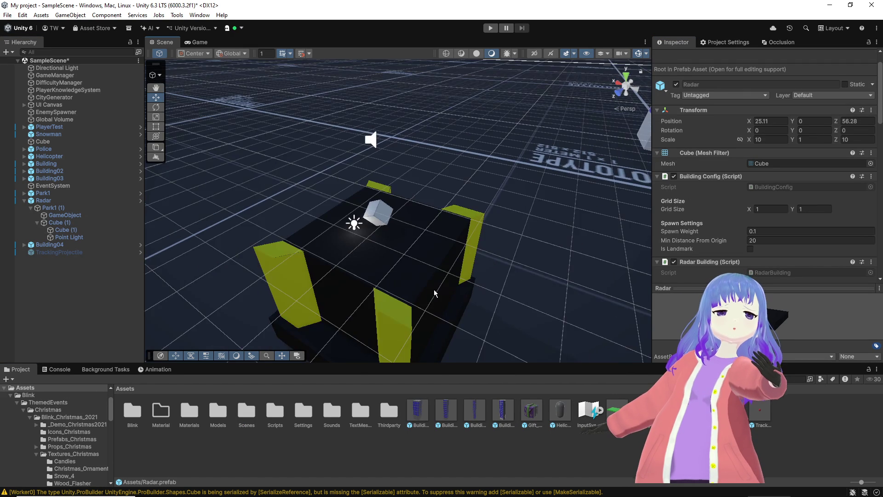
alt+drag(377, 276, 461, 292)
scroll(761, 258, down, 4)
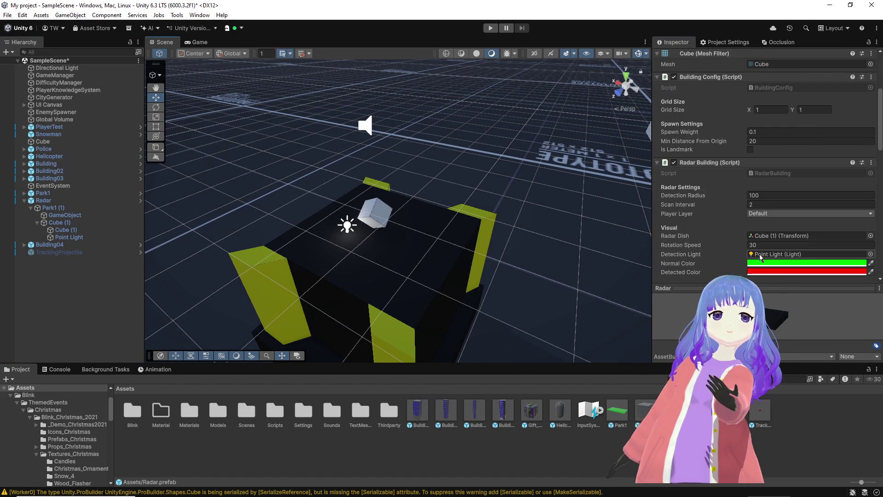
scroll(708, 118, up, 5)
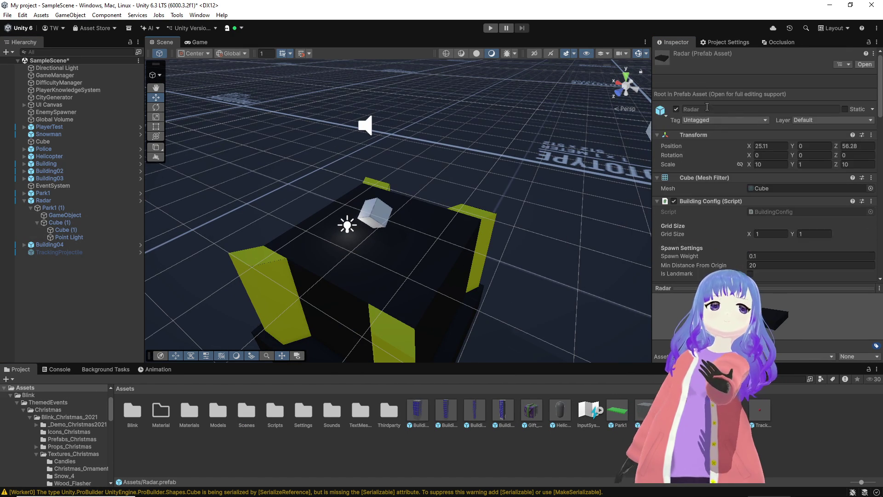
Deactivate the Radar object so it no longer shows in the scene.
click(60, 200)
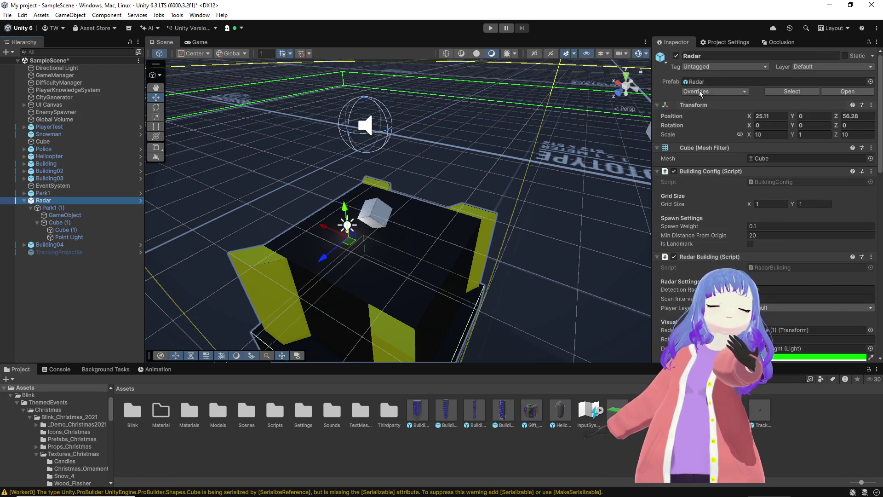
click(676, 57)
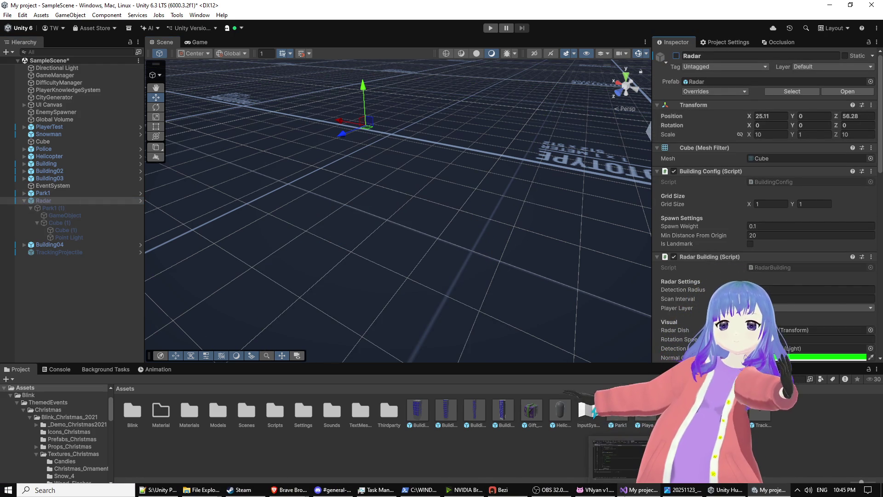
mouse_move(552, 453)
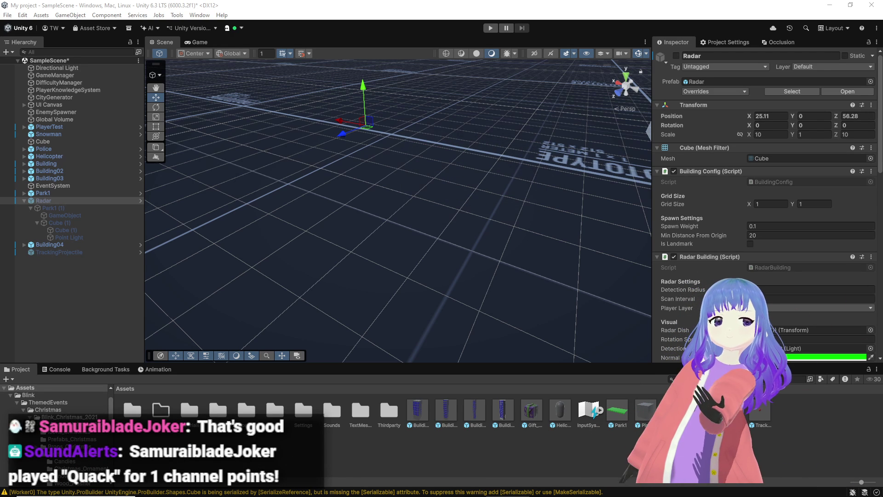
mouse_move(589, 252)
right_down()
mouse_move(558, 199)
mouse_move(575, 202)
mouse_move(588, 400)
mouse_move(532, 322)
mouse_move(469, 292)
mouse_move(567, 283)
mouse_move(640, 256)
mouse_move(795, 316)
right_up()
key(f)
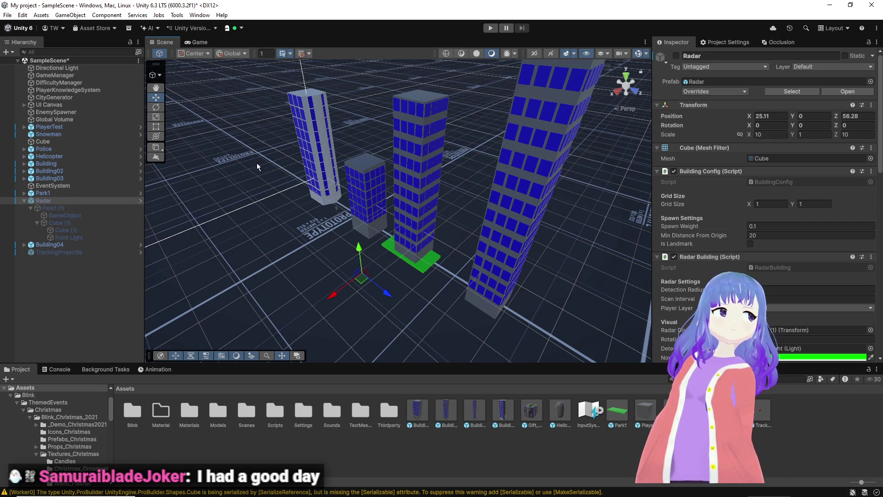
mouse_move(349, 148)
right_down()
mouse_move(371, 146)
mouse_move(321, 150)
right_up()
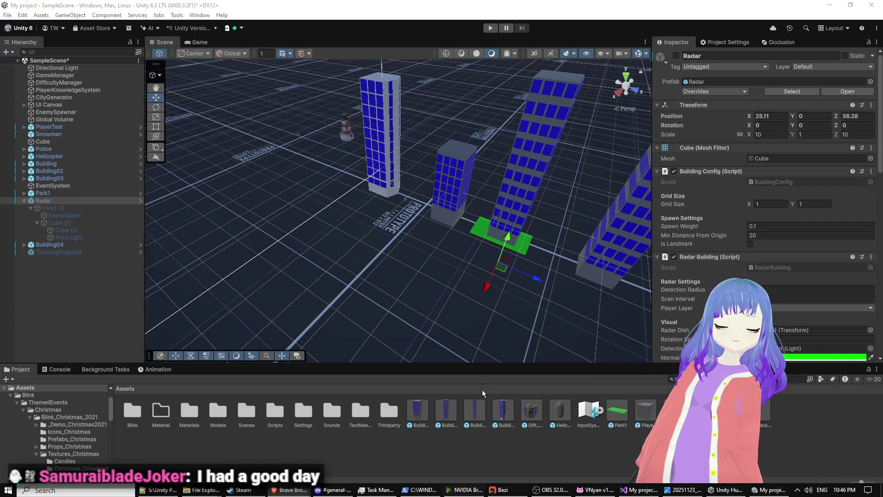
Search for 'blender', launch Blender 4.0 and dismiss its splash screen.
key(super)
text(blender)
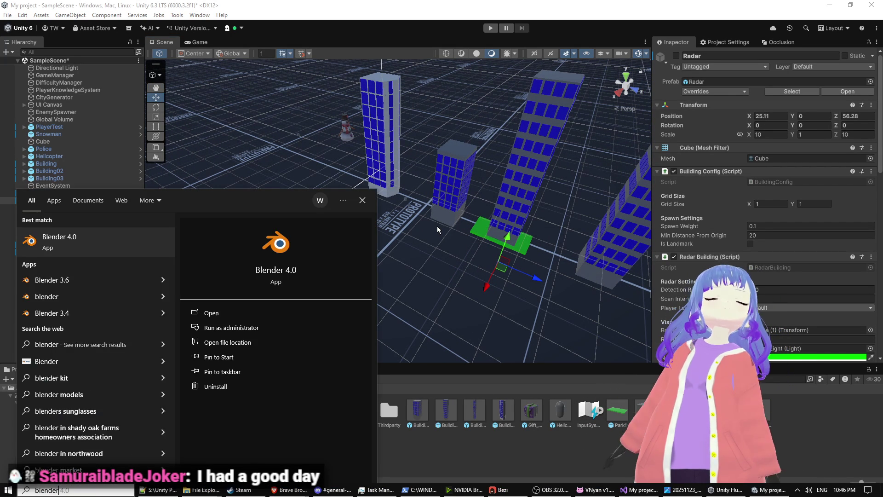
key(Escape)
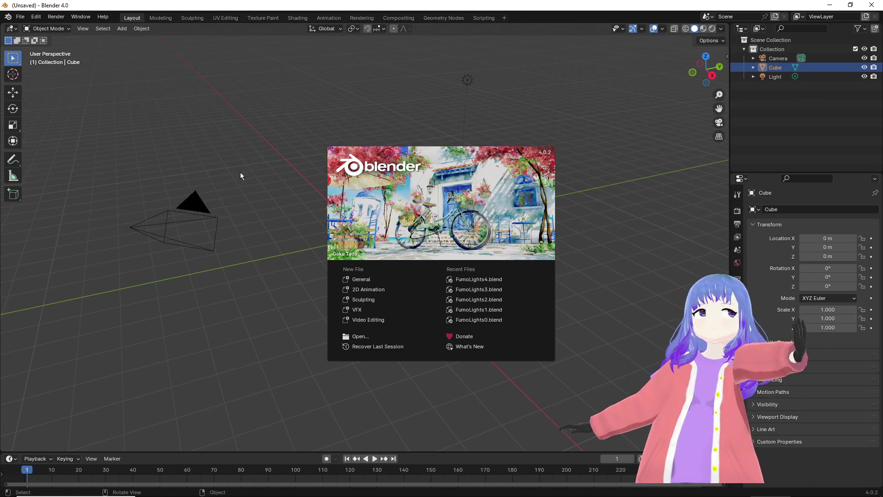
click(239, 171)
Delete the default cube and the other default scene objects.
click(354, 235)
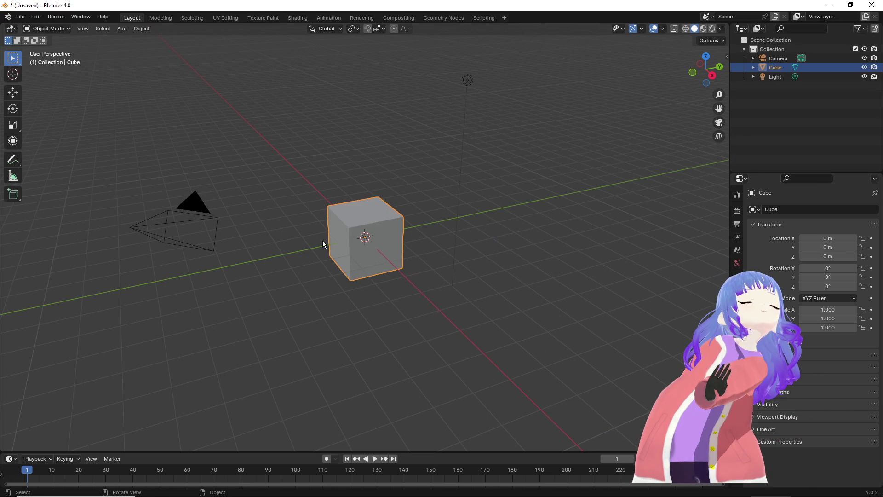
key(Delete)
click(198, 225)
key(Delete)
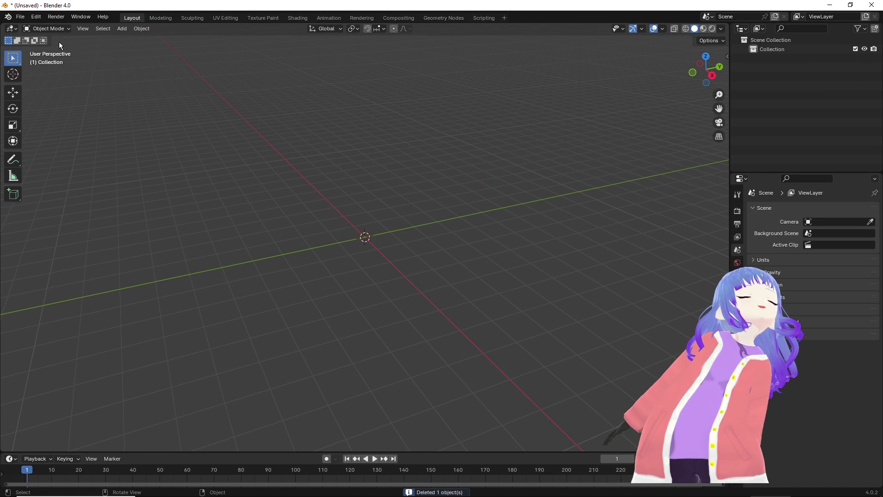
Add a new Cube mesh at the origin from the Add > Mesh menu.
click(79, 29)
mouse_move(103, 29)
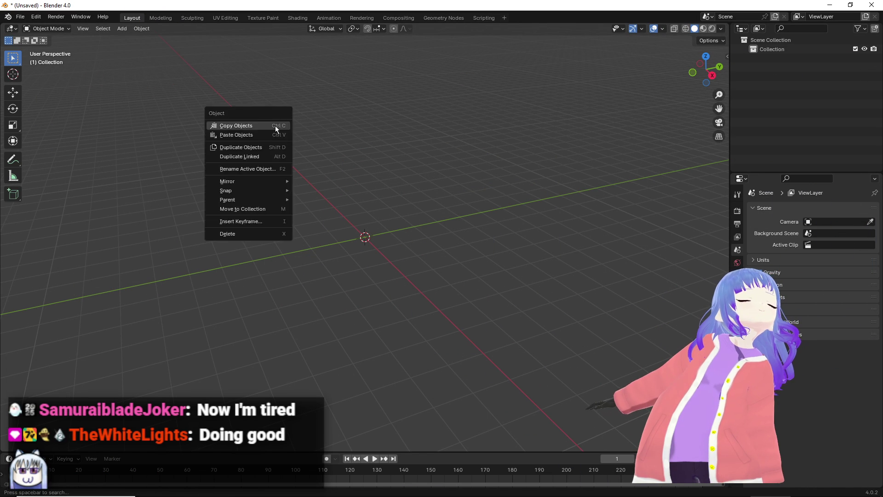
click(121, 29)
click(118, 30)
click(119, 30)
mouse_move(150, 40)
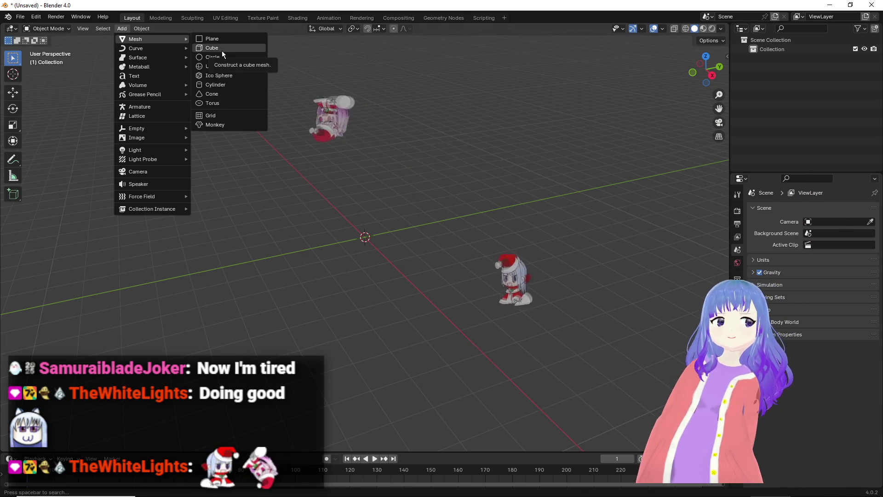
click(235, 48)
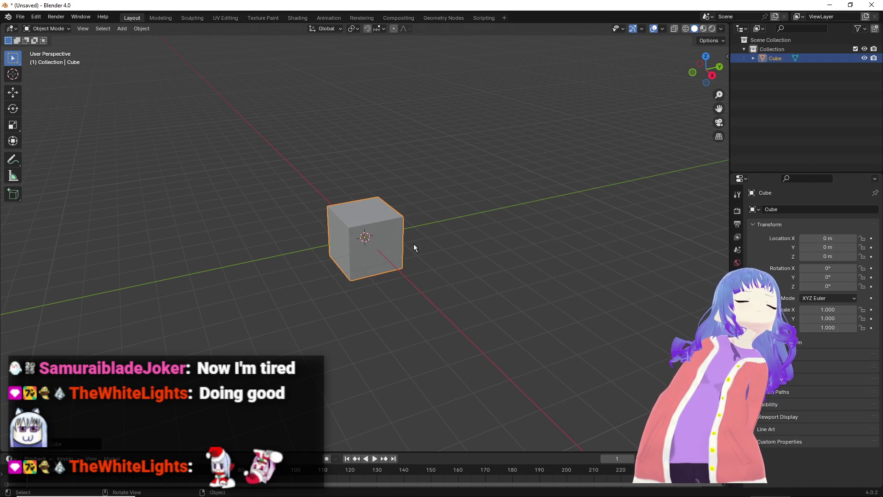
Toggle the cube into Edit Mode and back to Object Mode.
right_click(608, 297)
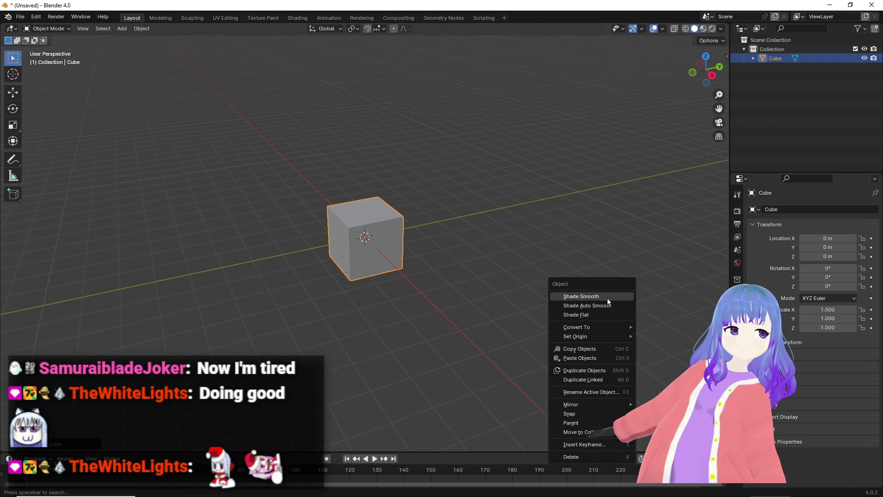
key(Tab)
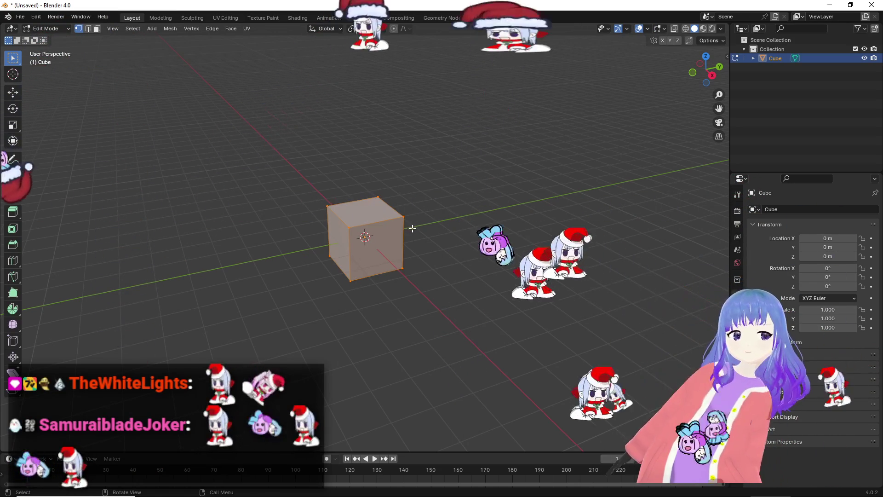
key(Tab)
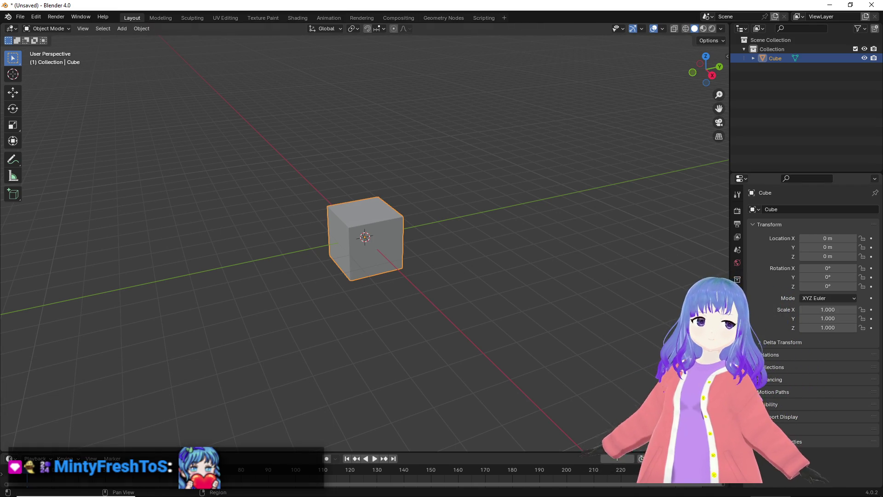
Browse the cube's modifier list without adding one, then bring up the browser.
click(737, 304)
click(797, 209)
mouse_move(759, 234)
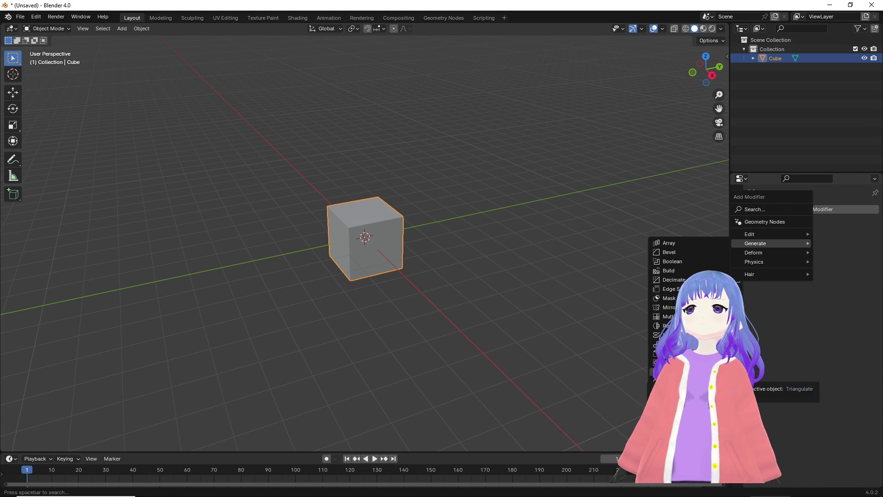
key(Escape)
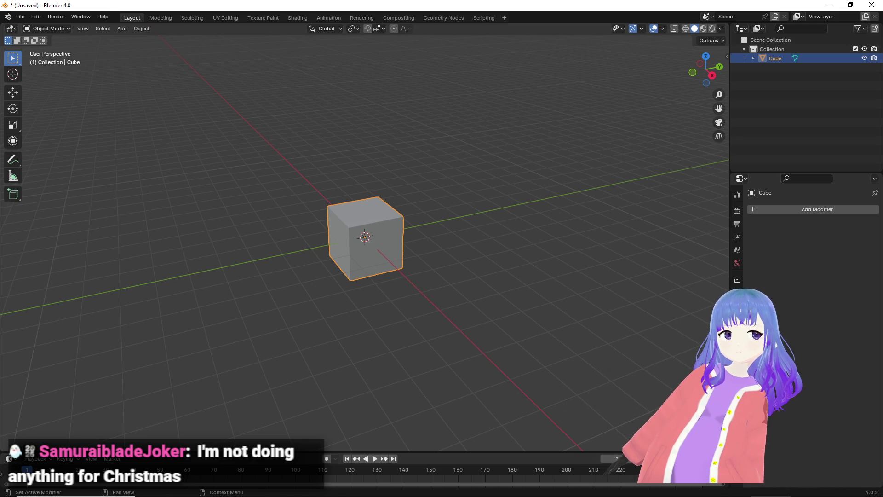
key(alt+Tab)
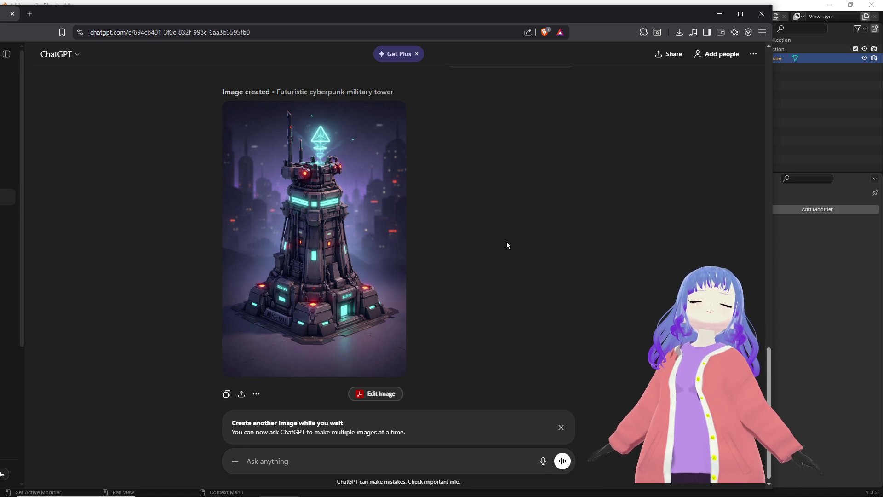
Ask ChatGPT: 'I want it in a more playstation 1 low poly style'.
scroll(506, 241, up, 3)
scroll(485, 256, down, 4)
text(I want it in a more)
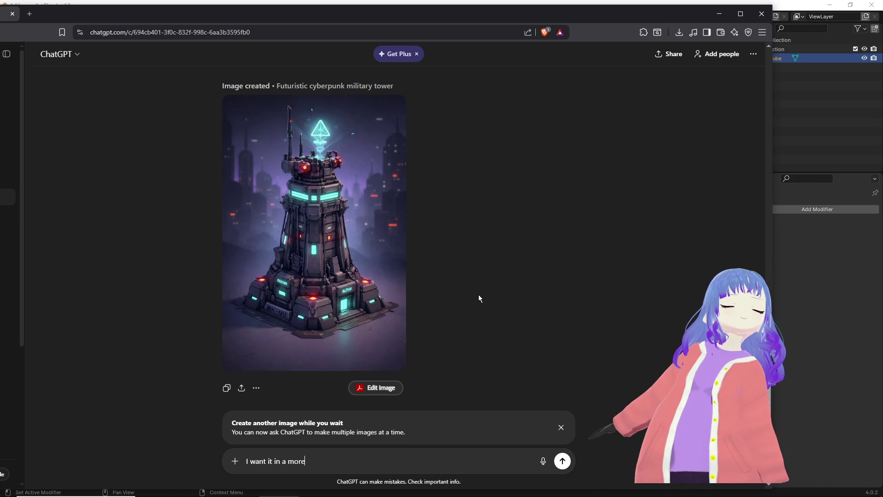
text(playstation 1 low poly style)
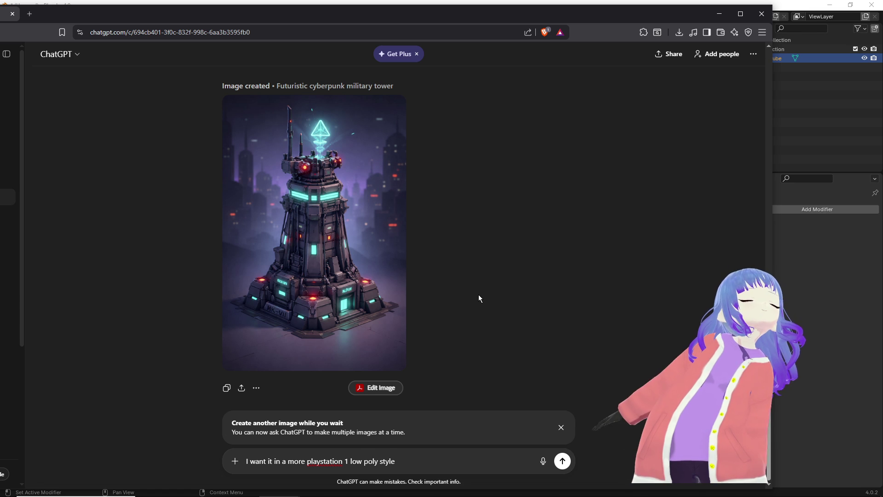
key(Return)
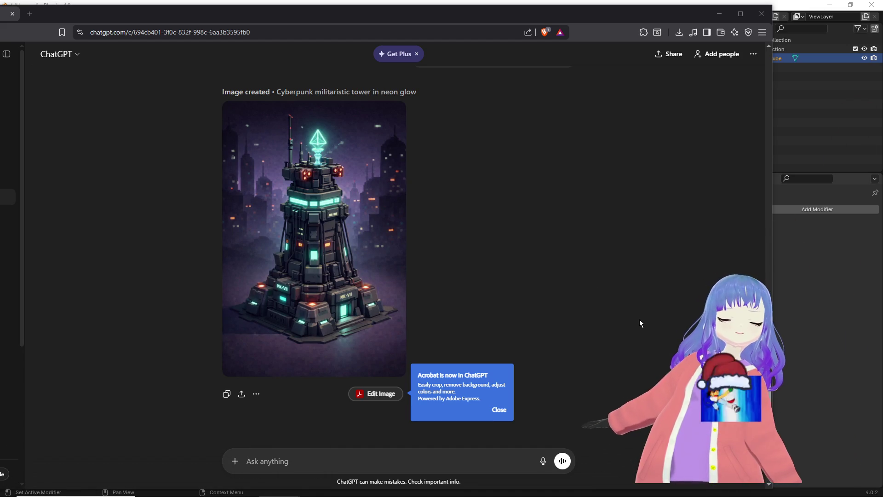
Close the Acrobat notice, compare the chat's tower images, and return to Blender.
click(556, 282)
mouse_move(395, 321)
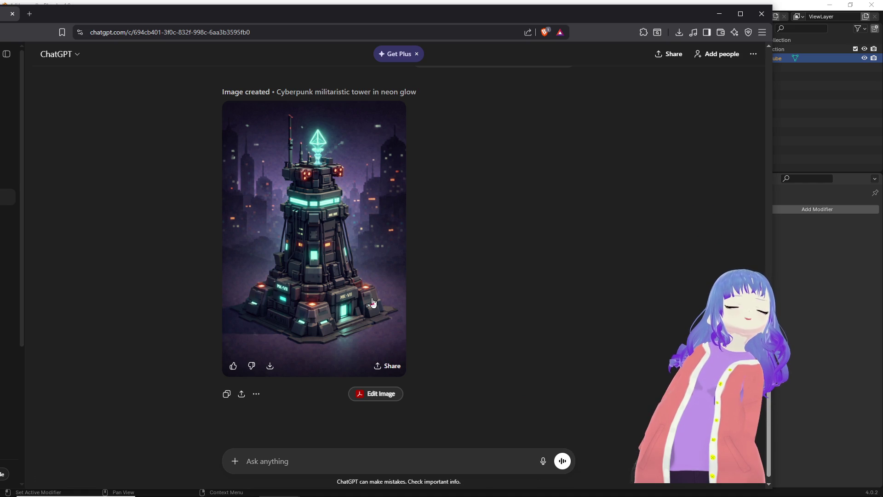
scroll(372, 302, up, 7)
scroll(371, 302, down, 5)
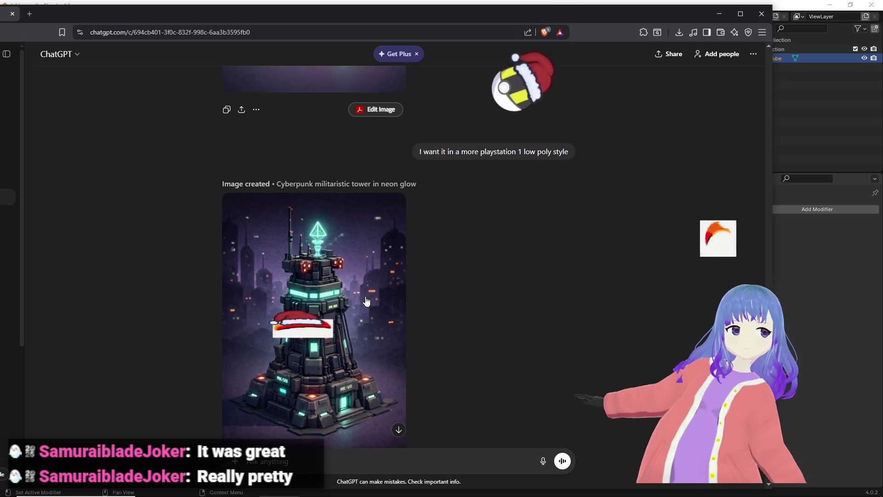
scroll(366, 301, down, 2)
scroll(364, 299, up, 5)
scroll(360, 299, down, 15)
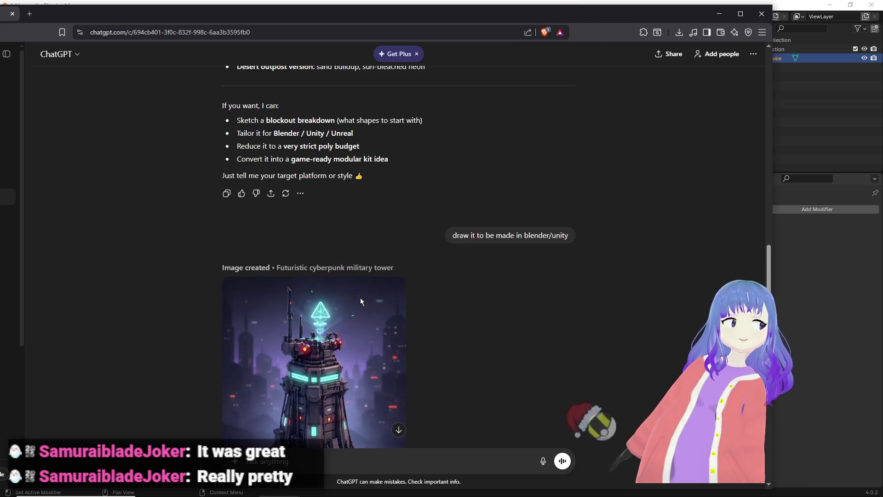
key(alt+Tab)
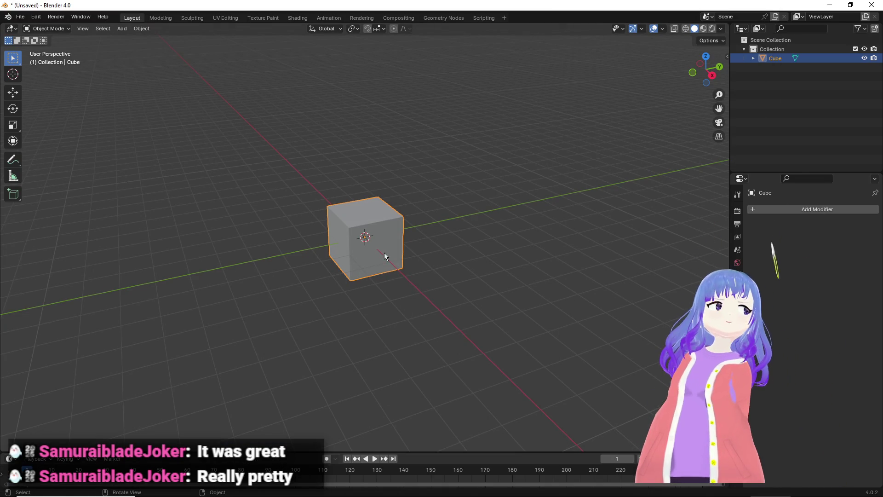
In Edit Mode, scale the whole cube up.
scroll(314, 197, down, 7)
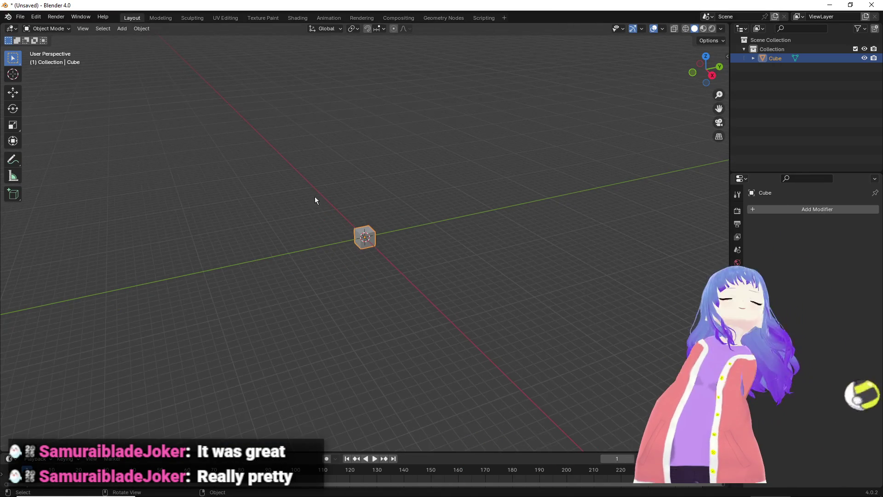
scroll(356, 200, up, 6)
key(Tab)
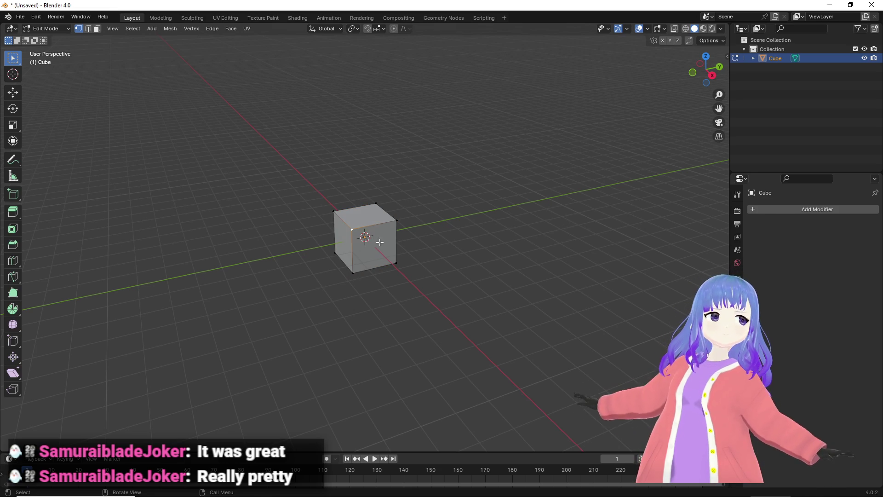
mouse_move(415, 237)
middle_down()
mouse_move(380, 315)
mouse_move(412, 280)
middle_up()
key(s)
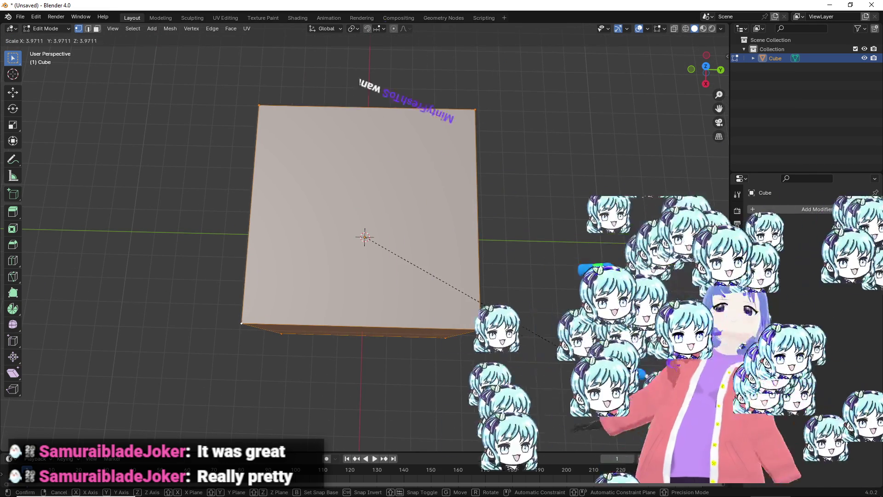
click(596, 339)
mouse_move(596, 339)
middle_down()
mouse_move(557, 253)
mouse_move(396, 187)
mouse_move(384, 204)
middle_up()
scroll(397, 187, down, 4)
Switch to face select and lower the top face to flatten the cube.
click(396, 188)
click(97, 29)
click(349, 189)
click(13, 92)
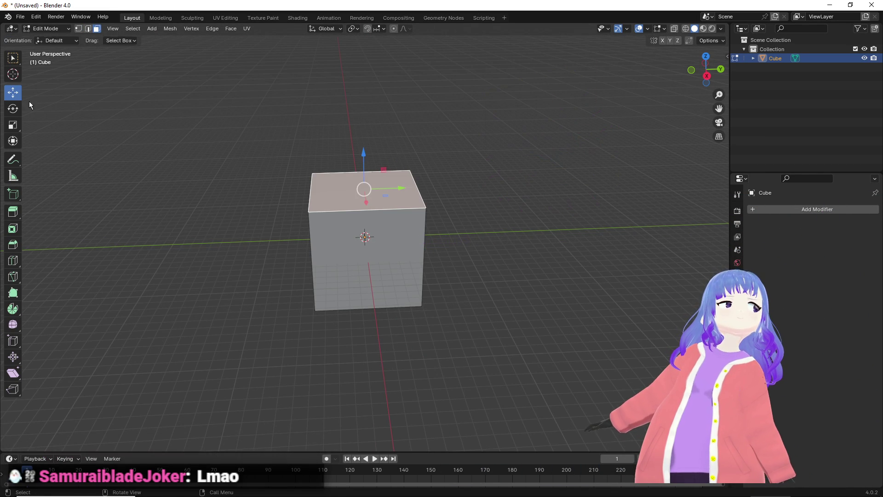
drag(363, 158, 359, 167)
right_click(381, 263)
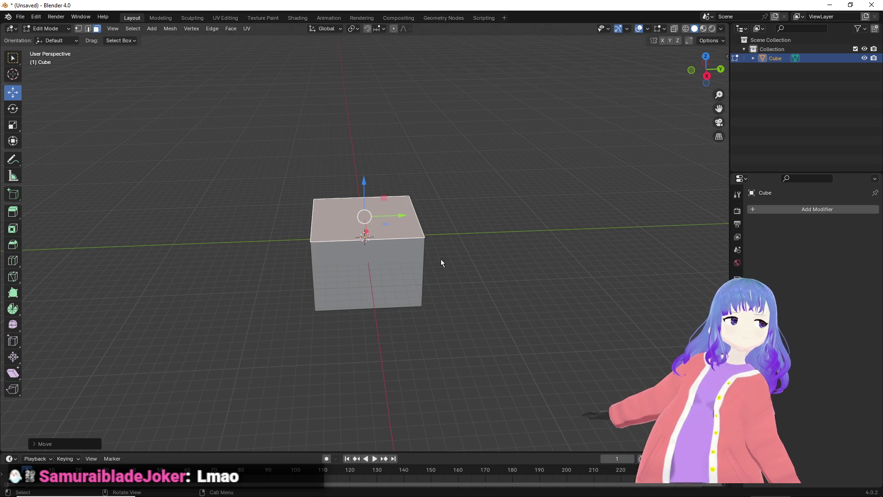
Push the front face in to thin the slab, then select its top face.
middle_drag(470, 302, 477, 197)
click(383, 256)
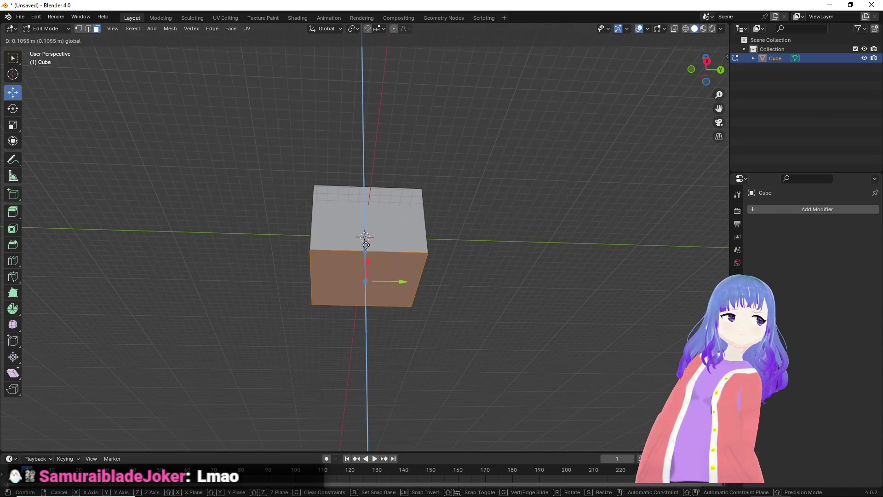
middle_drag(366, 250, 399, 239)
drag(399, 239, 377, 239)
mouse_move(377, 238)
middle_down()
mouse_move(404, 291)
mouse_move(381, 306)
mouse_move(391, 216)
mouse_move(402, 218)
middle_up()
click(391, 215)
click(402, 218)
mouse_move(457, 223)
middle_down()
mouse_move(538, 219)
mouse_move(514, 256)
mouse_move(478, 272)
mouse_move(478, 291)
mouse_move(493, 280)
mouse_move(487, 256)
middle_up()
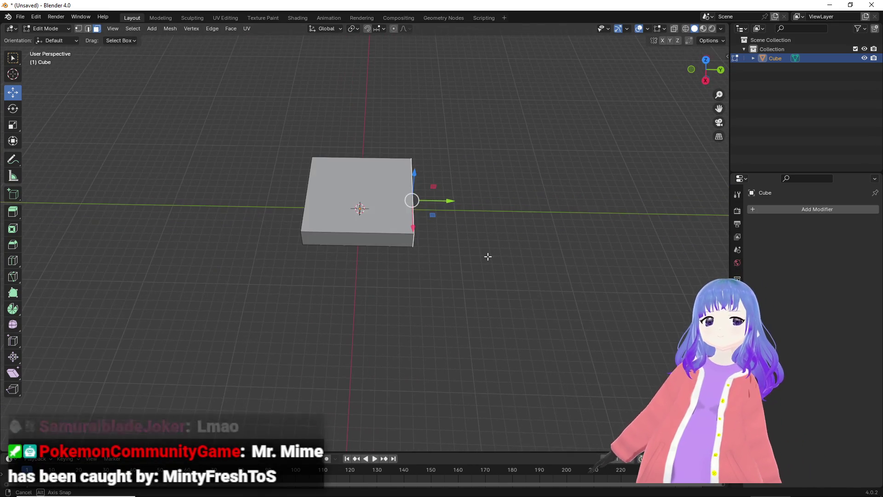
middle_drag(418, 221, 407, 218)
Inset the slab's top face and extrude it down to form a recessed rim.
click(407, 218)
key(i)
click(422, 211)
middle_drag(431, 219, 357, 103)
scroll(357, 103, up, 3)
drag(357, 100, 355, 103)
key(e)
click(430, 151)
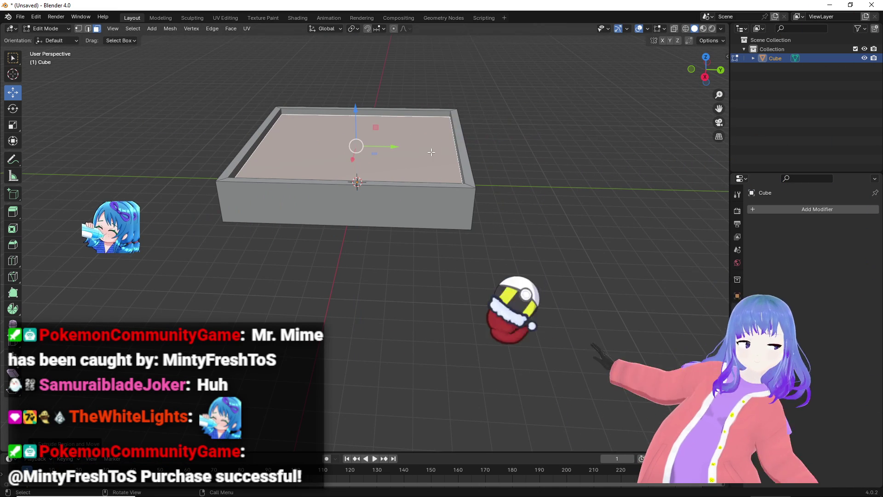
Inset the recessed face again, extrude it upward and scale its top wider.
key(i)
click(424, 151)
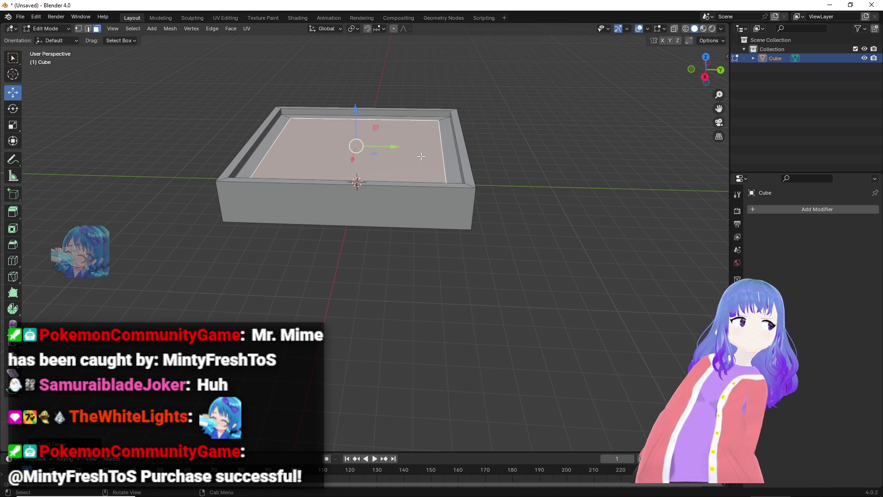
key(e)
click(438, 141)
mouse_move(438, 141)
middle_down()
mouse_move(457, 131)
mouse_move(469, 195)
middle_up()
key(s)
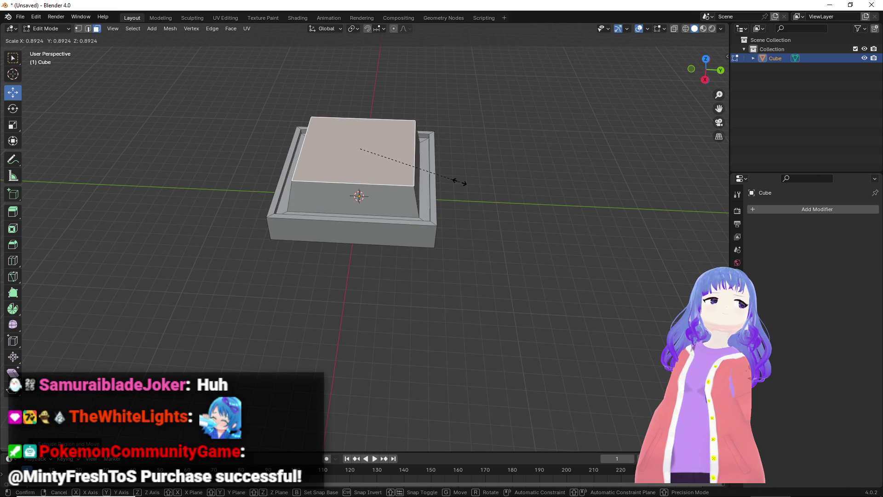
click(489, 210)
Extrude a block upward and scale its top face narrower to taper it.
middle_drag(491, 211, 496, 178)
key(e)
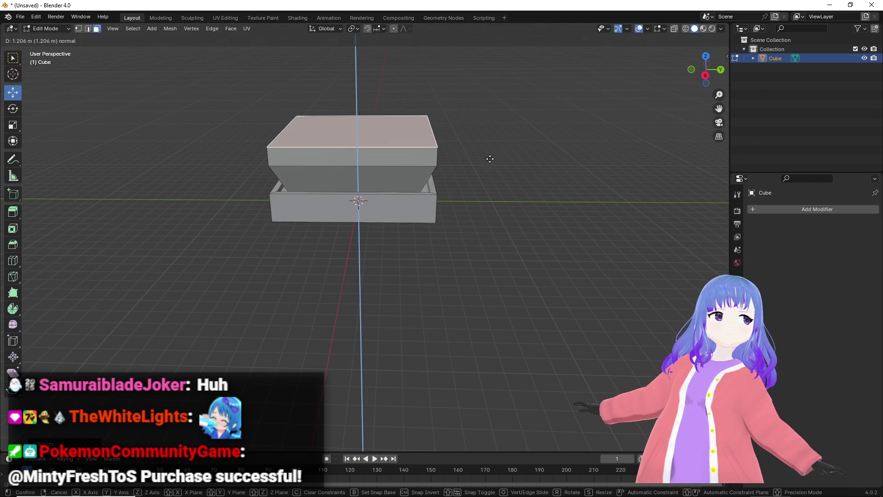
click(490, 133)
key(s)
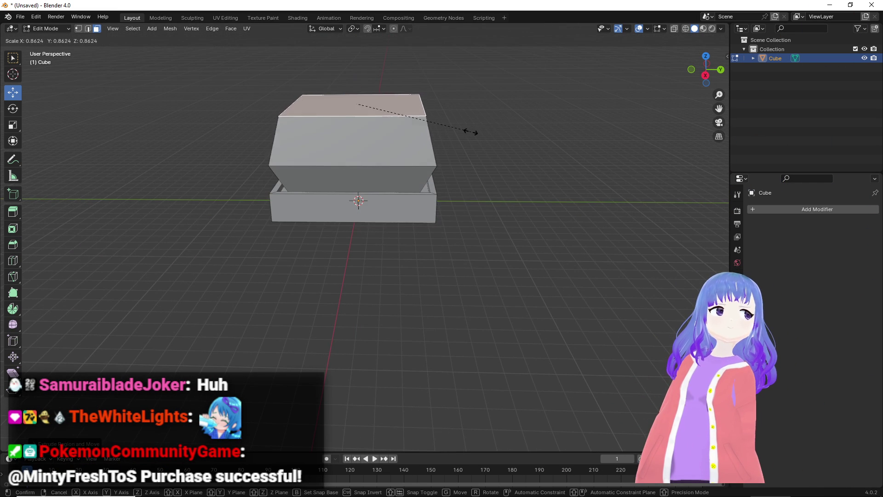
click(462, 130)
mouse_move(462, 130)
middle_down()
mouse_move(526, 148)
mouse_move(171, 130)
middle_up()
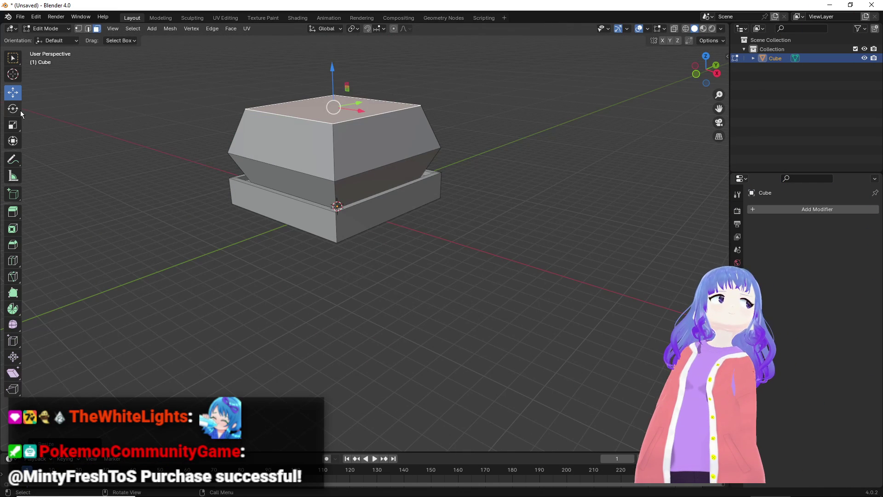
Twist the top face 15 degrees, extrude a new tier and shrink its top.
mouse_move(331, 113)
mouse_down()
mouse_move(307, 116)
mouse_move(313, 125)
mouse_up()
mouse_move(459, 142)
middle_down()
mouse_move(466, 146)
mouse_move(441, 175)
mouse_move(396, 197)
mouse_move(368, 195)
mouse_move(332, 153)
middle_up()
key(e)
click(409, 130)
mouse_move(409, 130)
middle_down()
mouse_move(418, 218)
mouse_move(445, 197)
middle_up()
key(s)
click(451, 224)
Twist the new tier's top face about 15 degrees around the vertical axis.
key(r)
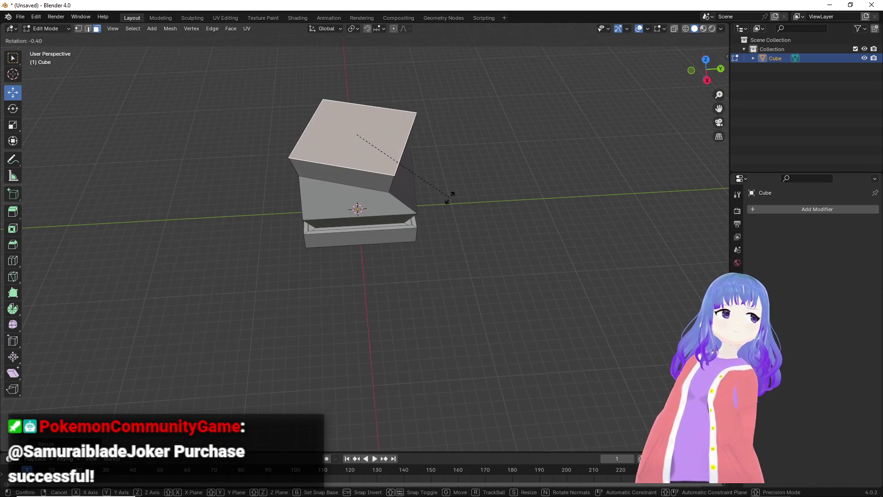
key(Escape)
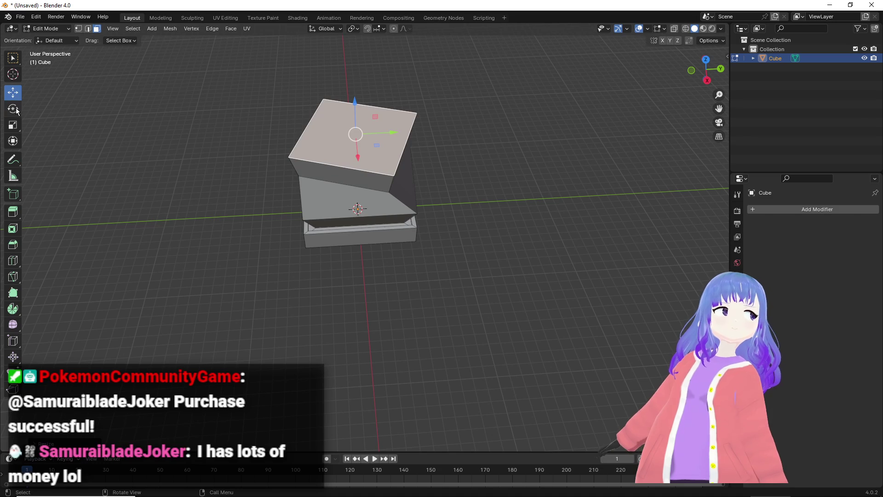
drag(342, 154, 317, 151)
mouse_move(317, 152)
middle_down()
mouse_move(282, 175)
mouse_move(274, 158)
mouse_move(396, 179)
middle_up()
mouse_move(507, 200)
middle_down()
mouse_move(453, 202)
mouse_move(422, 232)
middle_up()
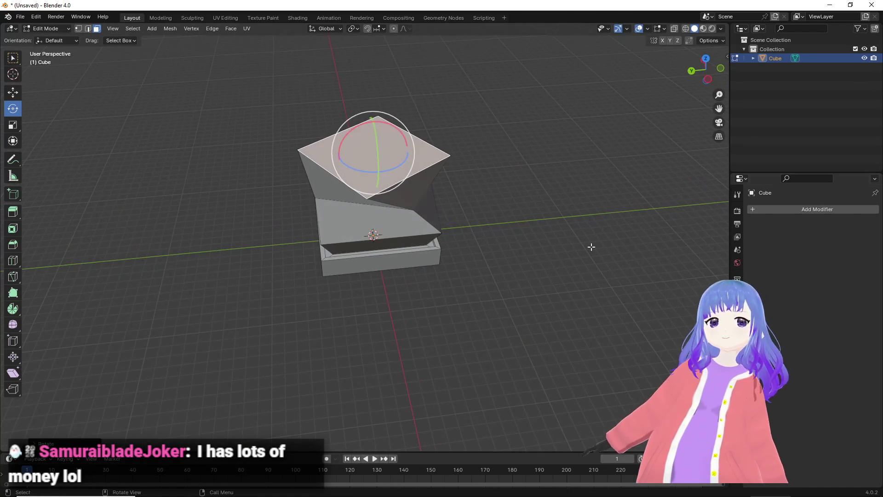
mouse_move(527, 212)
middle_down()
mouse_move(465, 268)
mouse_move(405, 233)
mouse_move(412, 257)
mouse_move(404, 188)
middle_up()
Extrude another tier and twist it about 56 degrees around the vertical axis.
key(e)
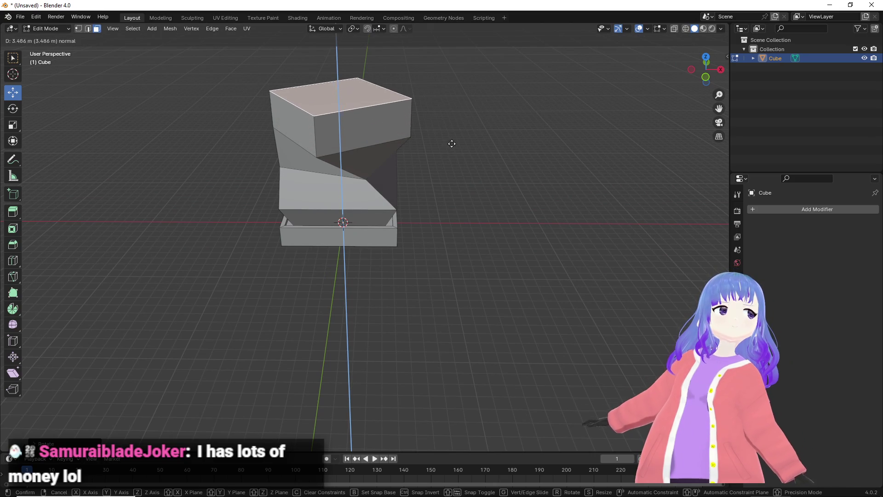
click(451, 146)
middle_drag(454, 150, 457, 200)
drag(345, 168, 313, 170)
mouse_move(313, 170)
middle_down()
mouse_move(308, 189)
mouse_move(285, 152)
mouse_move(218, 148)
mouse_move(187, 157)
mouse_move(175, 174)
middle_up()
mouse_move(316, 188)
middle_down()
mouse_move(367, 198)
mouse_move(359, 204)
mouse_move(403, 280)
middle_up()
scroll(332, 216, up, 3)
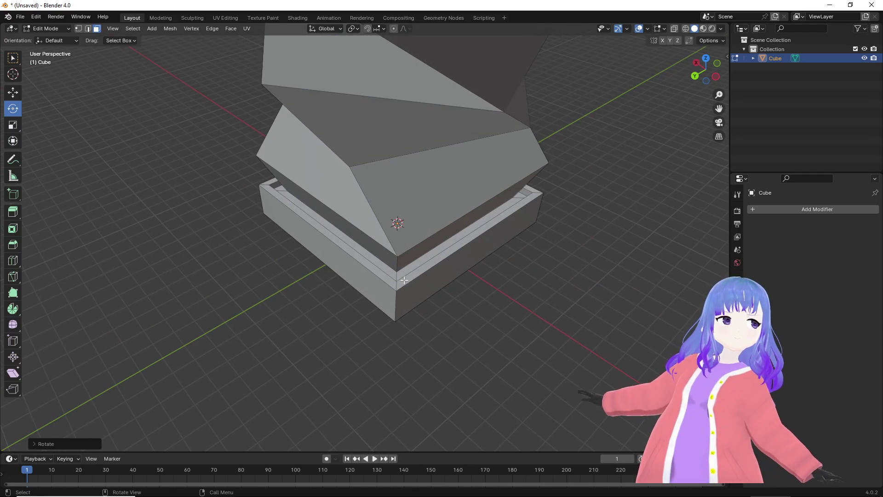
Push the base rim's side face outward along Y and its right face along X.
click(350, 257)
middle_drag(349, 257, 304, 229)
click(10, 93)
drag(247, 196, 218, 199)
click(324, 238)
middle_drag(407, 232, 488, 213)
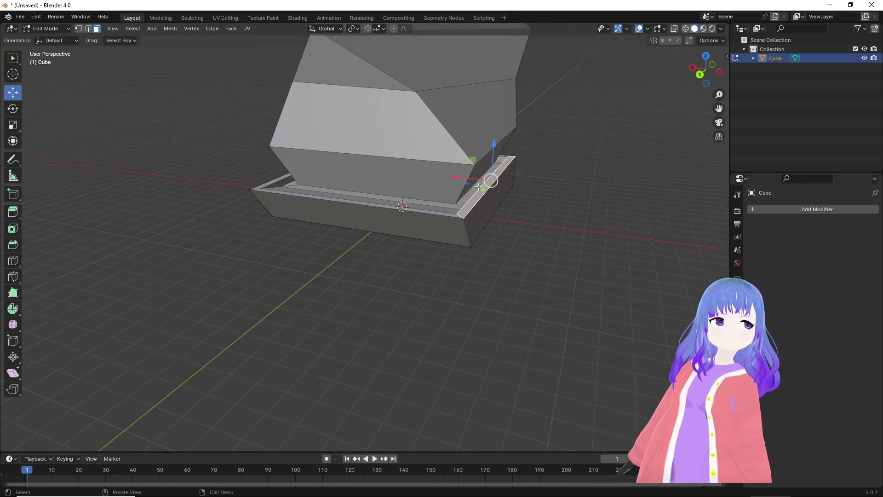
drag(456, 176, 474, 179)
Slide the rim's left face and narrow end face outward to widen the ledge.
middle_drag(473, 180, 361, 195)
click(312, 193)
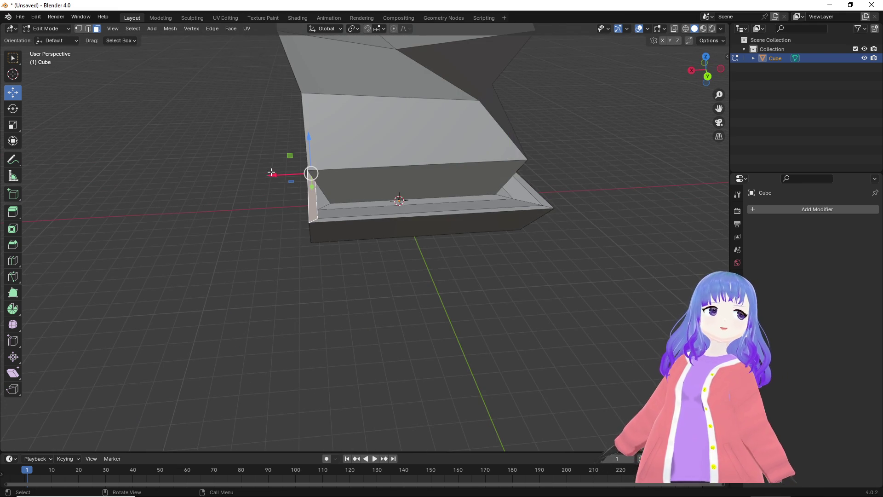
drag(272, 175, 252, 182)
mouse_move(252, 183)
middle_down()
mouse_move(244, 200)
mouse_move(265, 177)
middle_up()
click(264, 177)
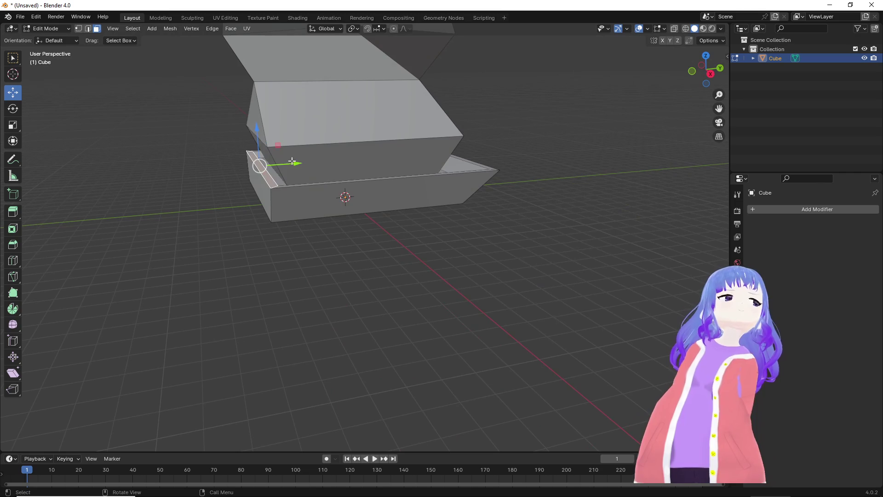
drag(295, 163, 278, 165)
mouse_move(279, 165)
middle_down()
mouse_move(347, 182)
mouse_move(426, 145)
mouse_move(453, 151)
mouse_move(453, 187)
mouse_move(463, 193)
mouse_move(356, 212)
mouse_move(404, 176)
middle_up()
mouse_move(462, 181)
middle_down()
mouse_move(422, 201)
mouse_move(363, 198)
mouse_move(295, 167)
mouse_move(301, 231)
mouse_move(429, 240)
mouse_move(431, 248)
middle_up()
middle_drag(398, 223, 415, 163)
Extrude the top face into a tall new tier and twist it around Z.
key(e)
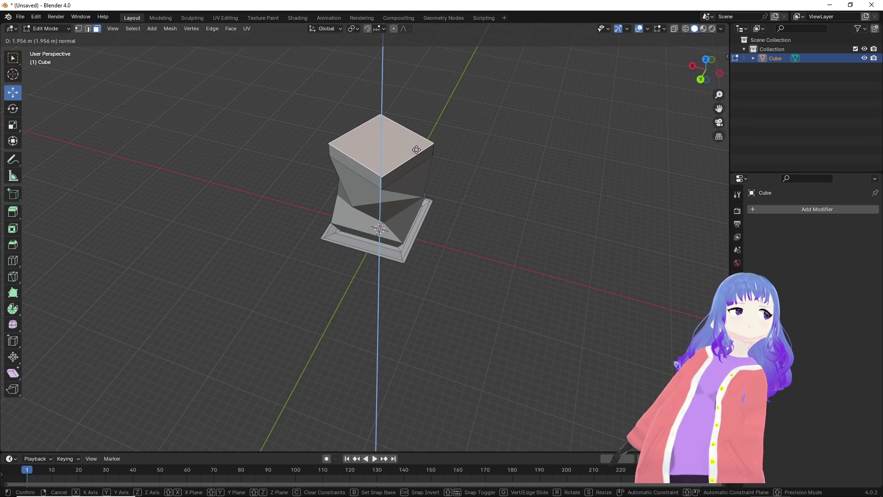
click(418, 141)
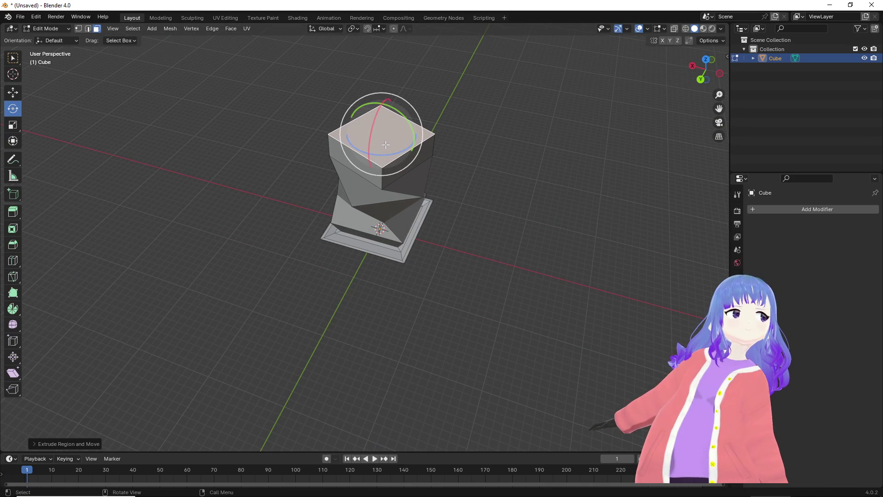
drag(389, 153, 382, 156)
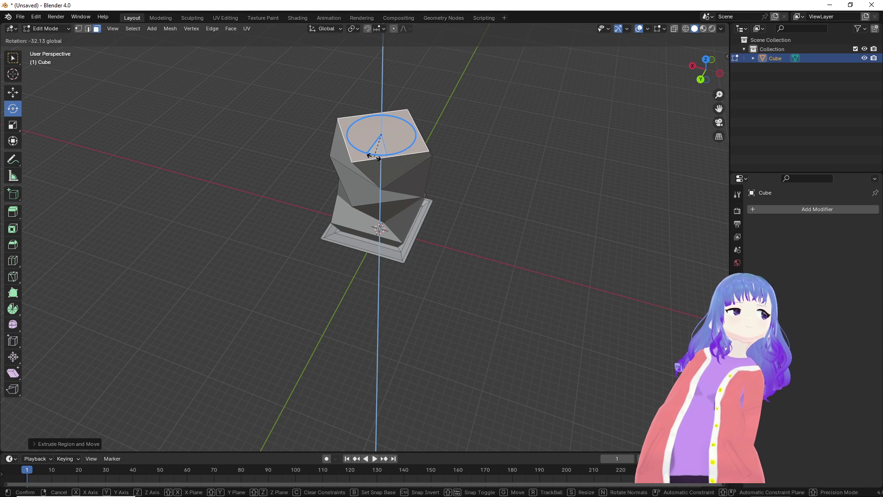
drag(369, 156, 368, 158)
mouse_move(367, 157)
middle_down()
mouse_move(321, 201)
mouse_move(291, 160)
mouse_move(308, 132)
mouse_move(377, 198)
middle_up()
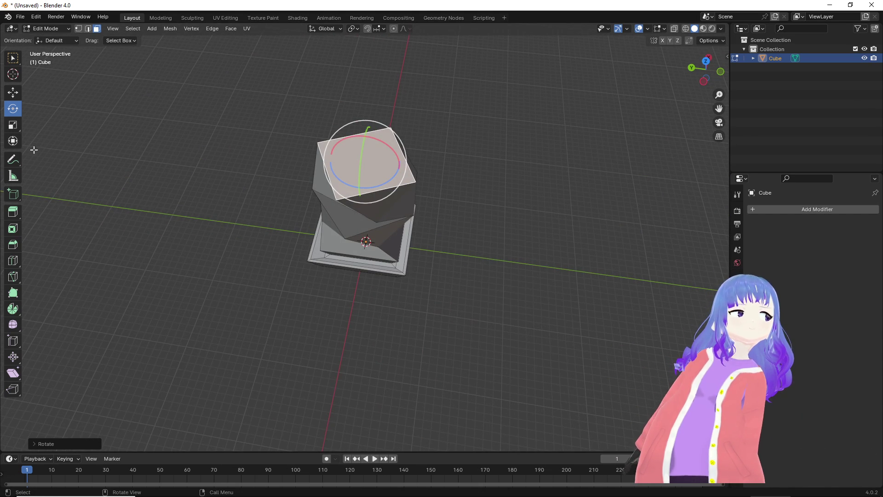
mouse_move(183, 176)
middle_down()
mouse_move(201, 154)
mouse_move(256, 161)
mouse_move(353, 201)
middle_up()
Inset a triangular face of the twisted tier, shift it along X, and extrude it inward as a notch.
click(366, 189)
mouse_move(407, 183)
middle_down()
mouse_move(461, 133)
mouse_move(447, 163)
middle_up()
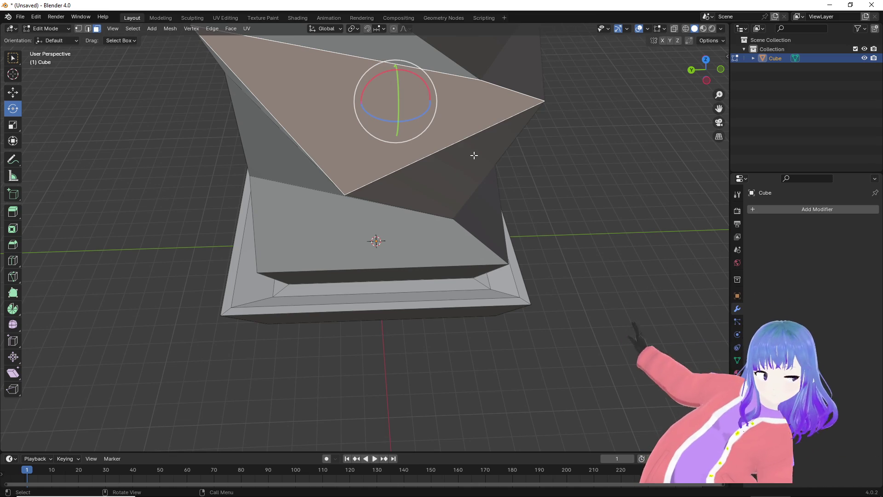
key(i)
click(456, 150)
mouse_move(457, 148)
middle_down()
mouse_move(484, 112)
mouse_move(479, 202)
mouse_move(501, 238)
mouse_move(530, 216)
mouse_move(530, 231)
mouse_move(504, 241)
middle_up()
click(14, 94)
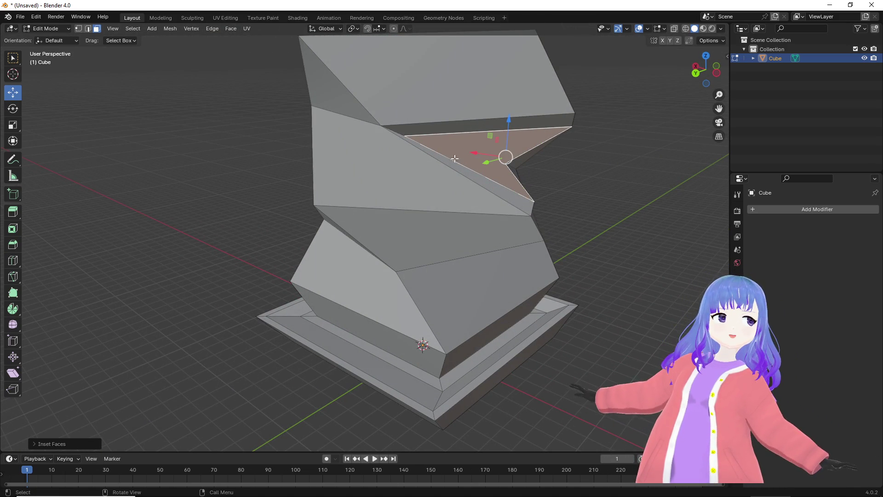
drag(471, 154, 450, 147)
mouse_move(450, 146)
middle_down()
mouse_move(410, 166)
mouse_move(388, 155)
mouse_move(407, 143)
middle_up()
key(e)
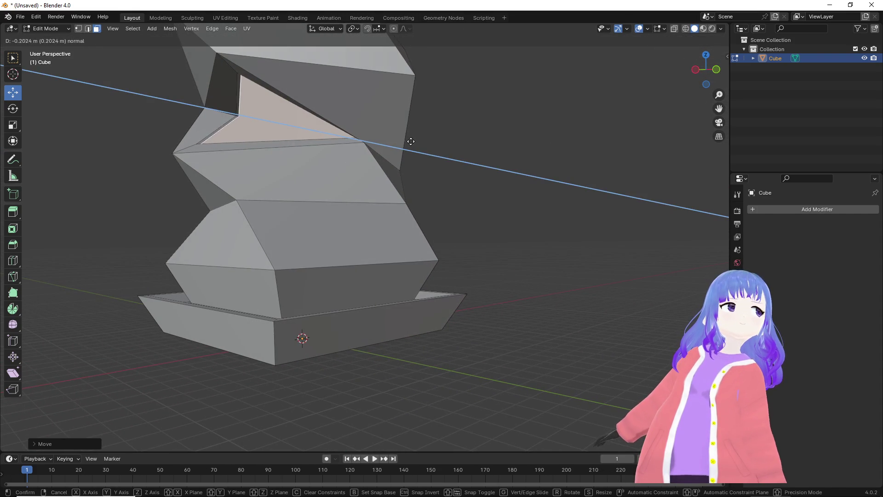
click(419, 140)
mouse_move(418, 140)
middle_down()
mouse_move(530, 197)
mouse_move(367, 164)
middle_up()
Raise the tier's left side face and lower strip face upward along Z.
click(512, 210)
drag(346, 161, 343, 148)
right_click(343, 148)
click(243, 171)
shift+click(269, 197)
drag(294, 126, 298, 97)
mouse_move(346, 131)
middle_down()
mouse_move(414, 138)
mouse_move(322, 121)
mouse_move(348, 142)
mouse_move(322, 212)
mouse_move(324, 166)
middle_up()
scroll(348, 143, down, 2)
Extrude another tier from the top face and twist it about -30° around Z, then further.
middle_drag(400, 198, 371, 222)
key(e)
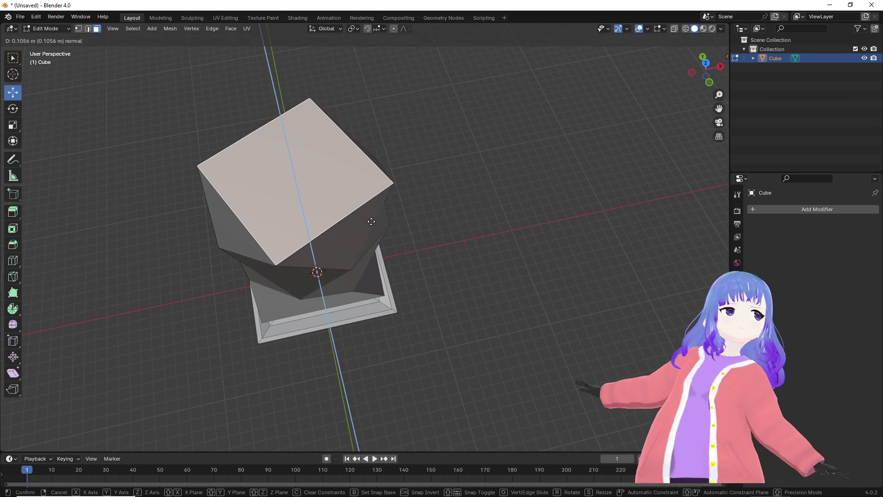
click(370, 199)
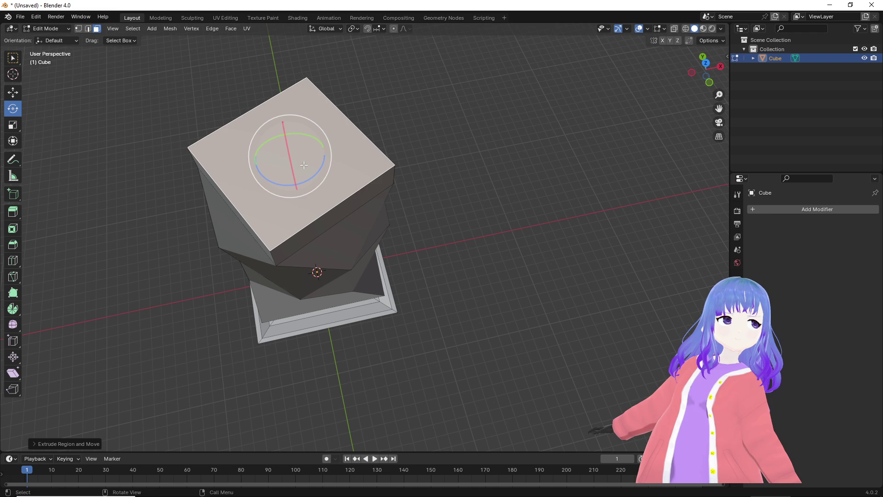
mouse_move(303, 179)
mouse_down()
mouse_move(295, 173)
mouse_move(309, 183)
mouse_move(295, 188)
mouse_up()
mouse_move(295, 189)
middle_down()
mouse_move(354, 215)
mouse_move(380, 189)
mouse_move(336, 173)
mouse_move(253, 193)
mouse_move(229, 209)
mouse_move(210, 262)
middle_up()
click(355, 211)
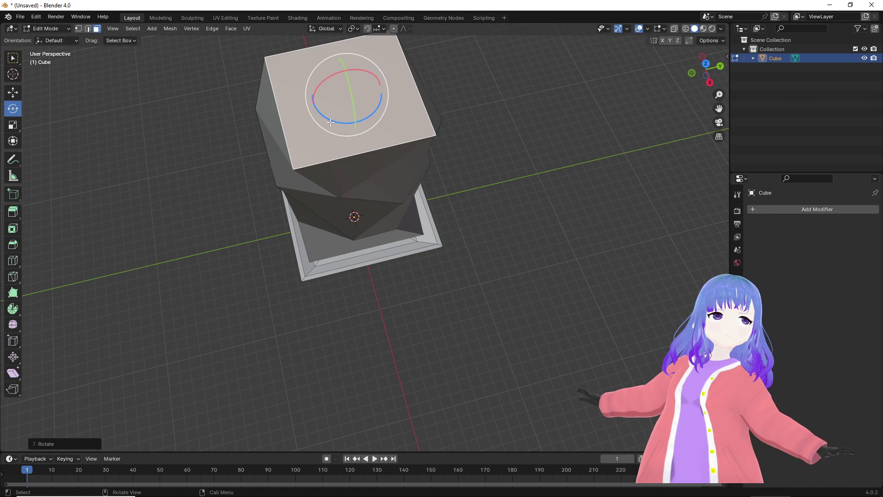
drag(329, 121, 328, 121)
mouse_move(329, 121)
middle_down()
mouse_move(428, 109)
mouse_move(371, 113)
mouse_move(353, 126)
middle_up()
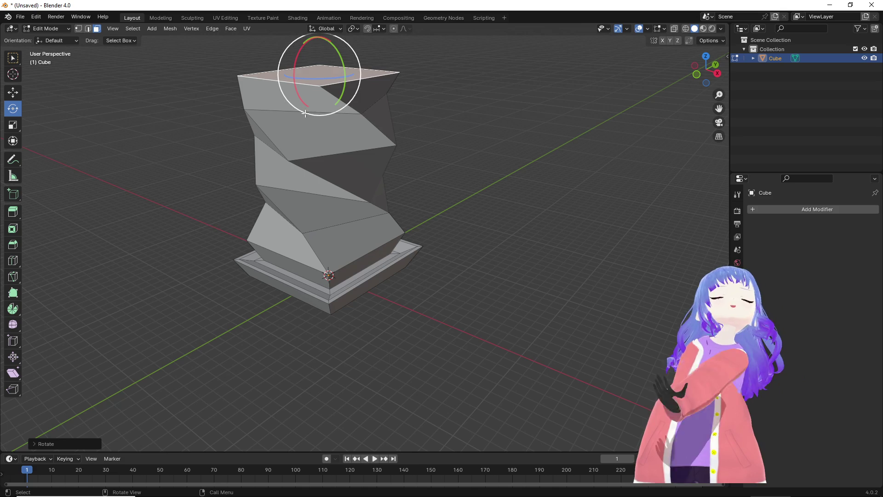
mouse_move(326, 147)
middle_down()
mouse_move(480, 133)
mouse_move(443, 187)
mouse_move(435, 161)
mouse_move(351, 144)
mouse_move(291, 157)
mouse_move(309, 184)
mouse_move(454, 112)
middle_up()
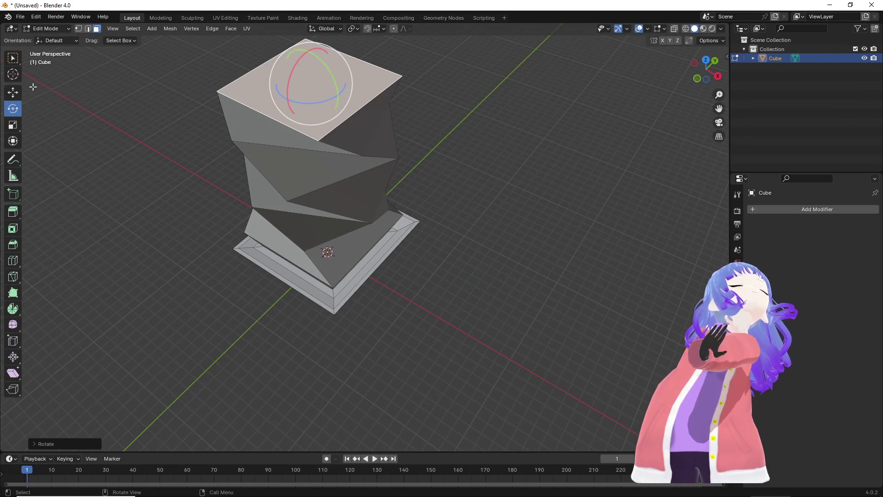
click(12, 92)
scroll(386, 179, down, 3)
mouse_move(387, 179)
middle_down()
mouse_move(372, 147)
mouse_move(363, 195)
mouse_move(345, 166)
mouse_move(379, 175)
middle_up()
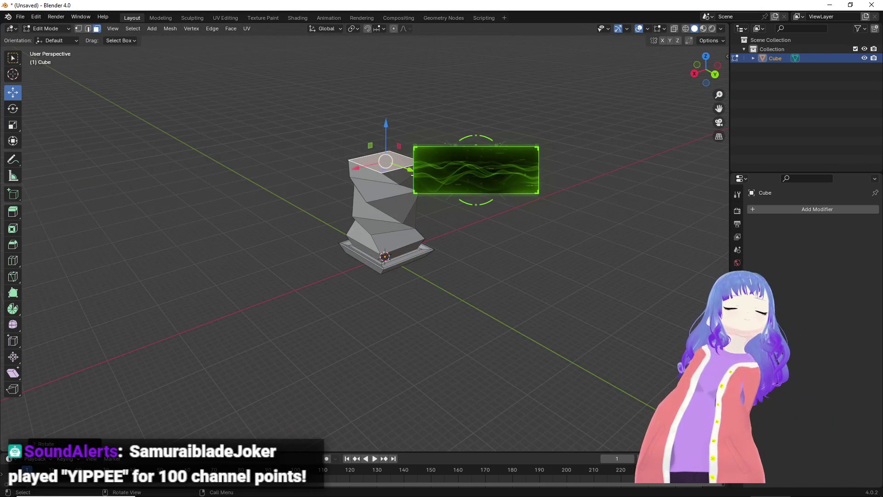
Extrude the top face and shift its top edges along X in edge select mode.
key(e)
key(Return)
middle_drag(138, 120, 51, 103)
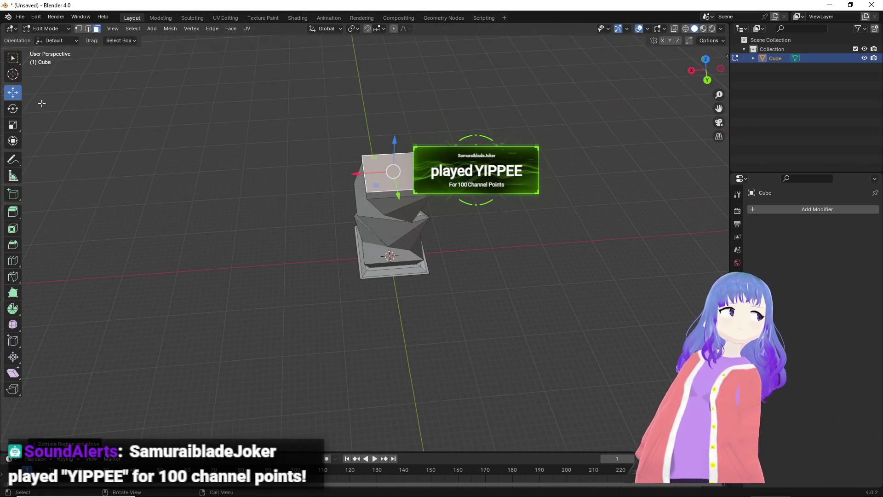
click(88, 29)
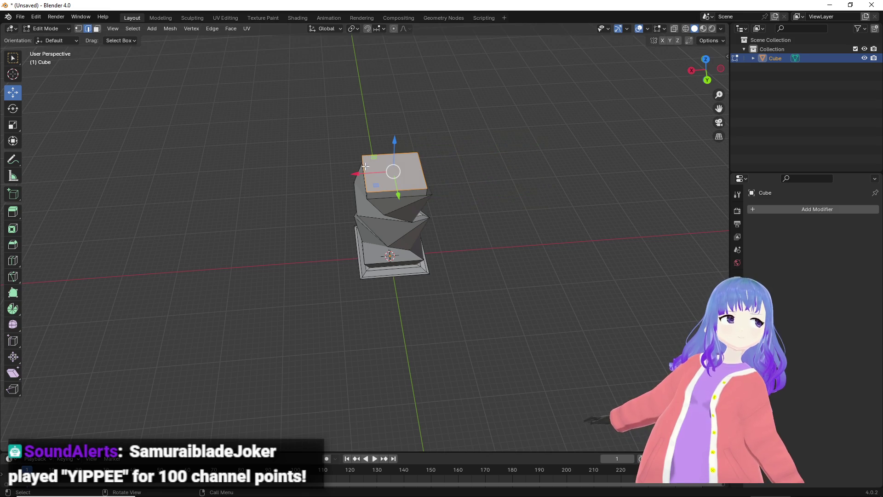
drag(326, 175, 313, 176)
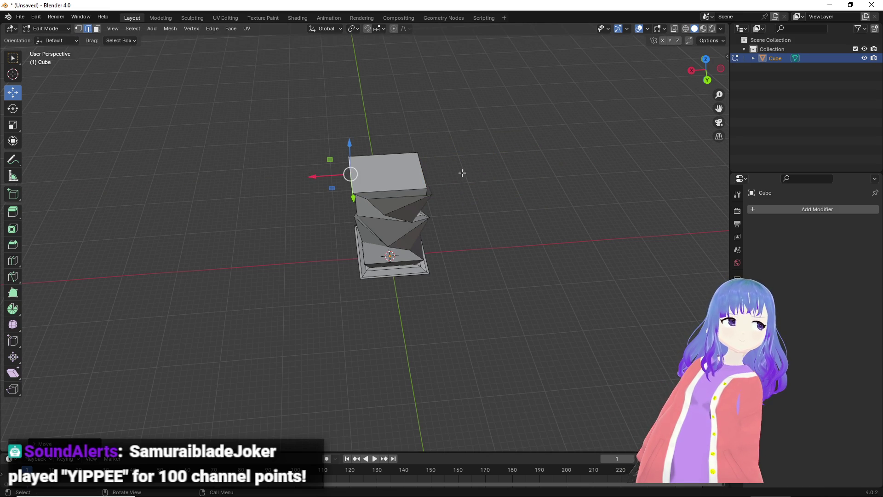
drag(397, 167, 407, 171)
middle_drag(407, 171, 434, 150)
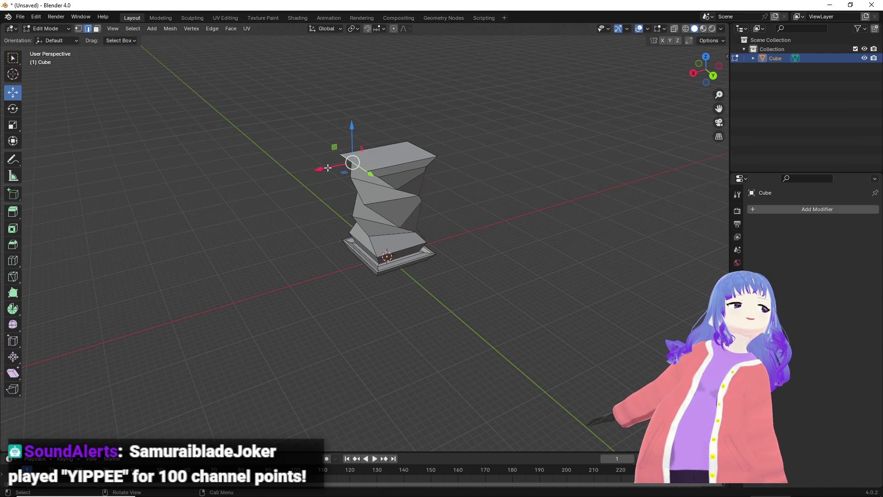
drag(315, 170, 312, 171)
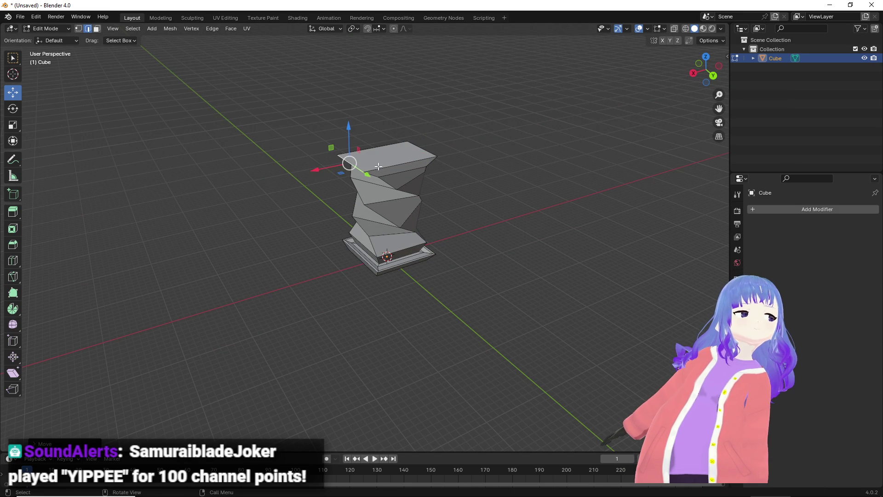
Push the top edges along Y so the slab overhangs the twisted column.
middle_drag(381, 169, 461, 216)
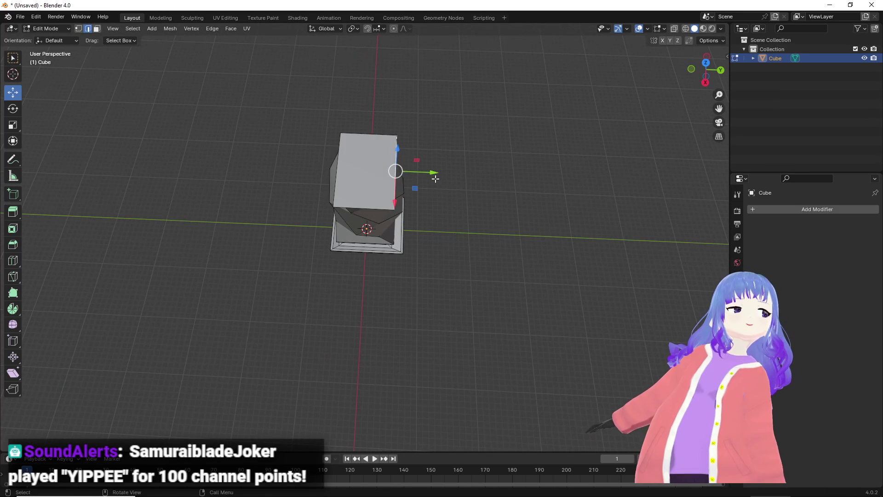
drag(434, 174, 449, 174)
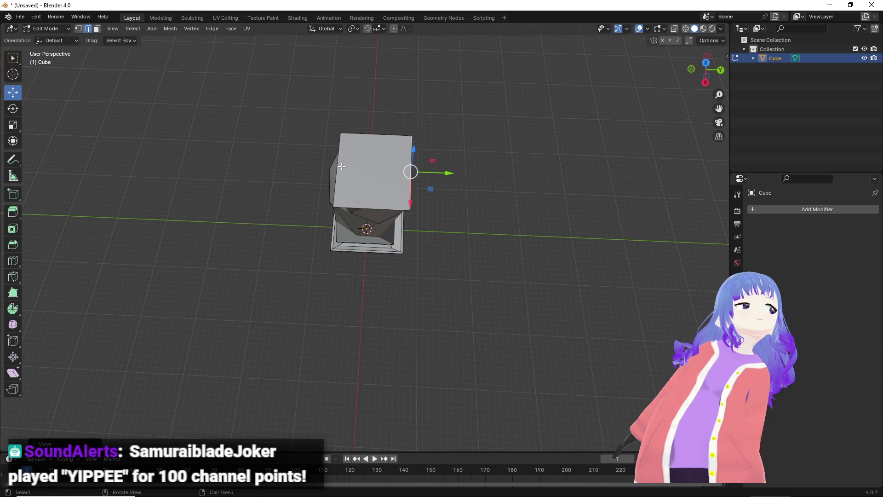
drag(373, 171, 350, 152)
mouse_move(349, 152)
middle_down()
mouse_move(339, 158)
mouse_move(357, 144)
mouse_move(339, 145)
mouse_move(340, 162)
mouse_move(450, 171)
mouse_move(481, 191)
mouse_move(527, 185)
middle_up()
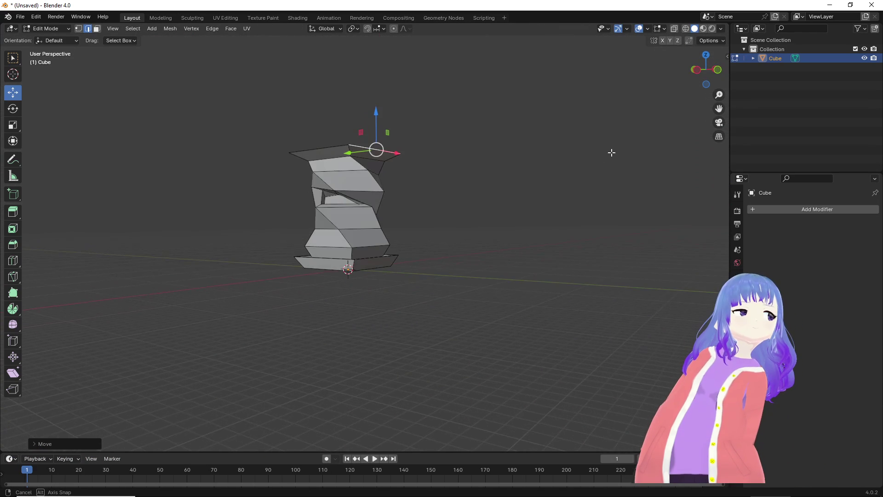
mouse_move(500, 164)
middle_down()
mouse_move(442, 167)
mouse_move(426, 182)
middle_up()
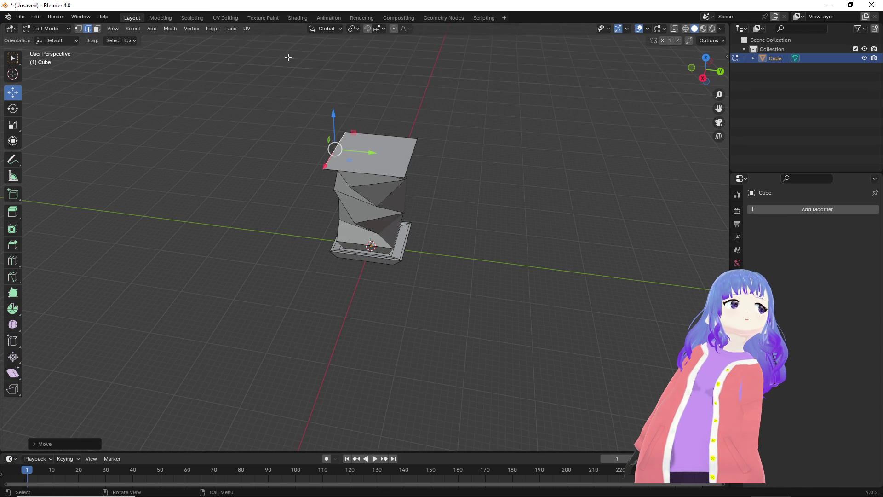
mouse_move(304, 149)
middle_down()
mouse_move(467, 124)
mouse_move(539, 129)
mouse_move(575, 116)
mouse_move(565, 132)
mouse_move(500, 152)
middle_up()
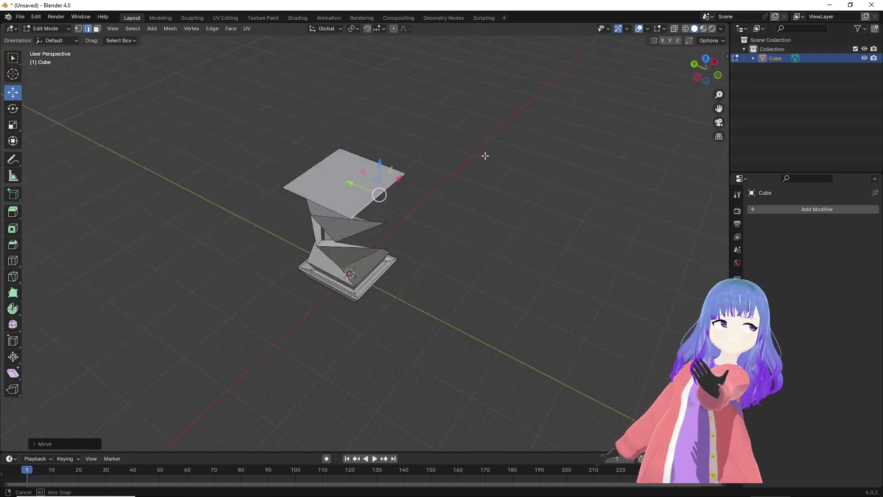
click(97, 29)
mouse_move(347, 133)
middle_down()
mouse_move(353, 105)
mouse_move(345, 166)
mouse_move(349, 159)
middle_up()
Extrude the top face upward twice to raise a tall head block.
key(e)
click(341, 81)
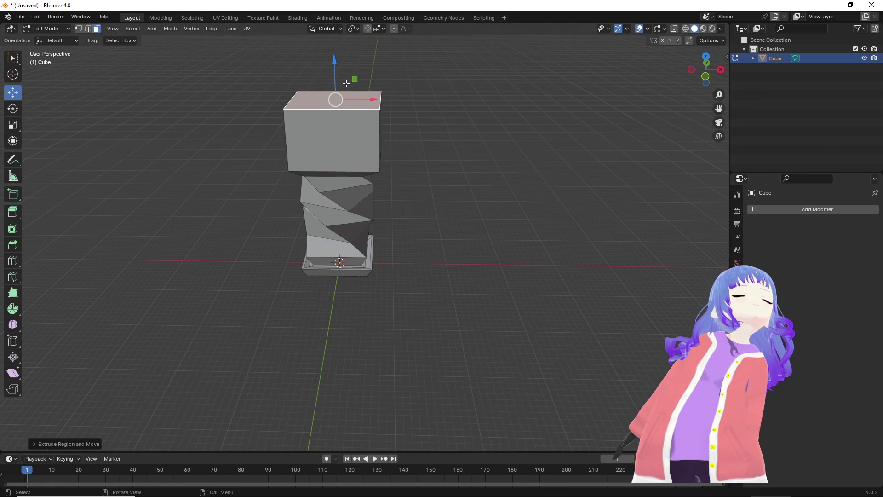
middle_drag(341, 80, 348, 94)
middle_drag(385, 130, 356, 156)
key(e)
click(368, 138)
Inset the head block's front face twice and extrude it inward into a recessed screen.
click(380, 128)
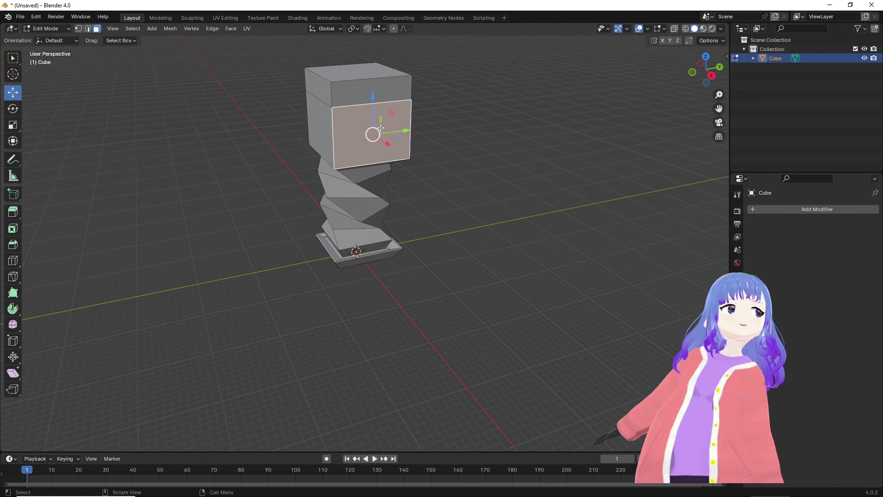
key(i)
click(399, 146)
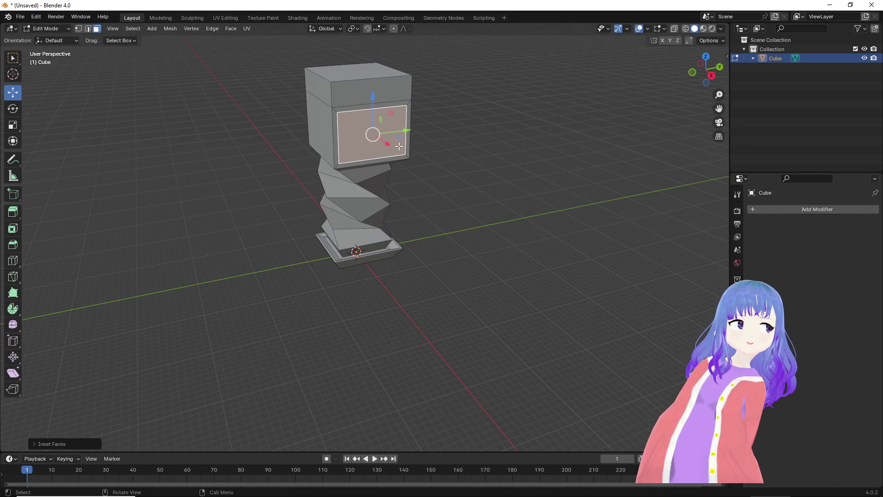
middle_drag(399, 145, 441, 175)
scroll(445, 140, up, 3)
mouse_move(463, 129)
middle_down()
mouse_move(444, 94)
mouse_move(481, 132)
middle_up()
key(i)
click(459, 111)
key(e)
click(475, 127)
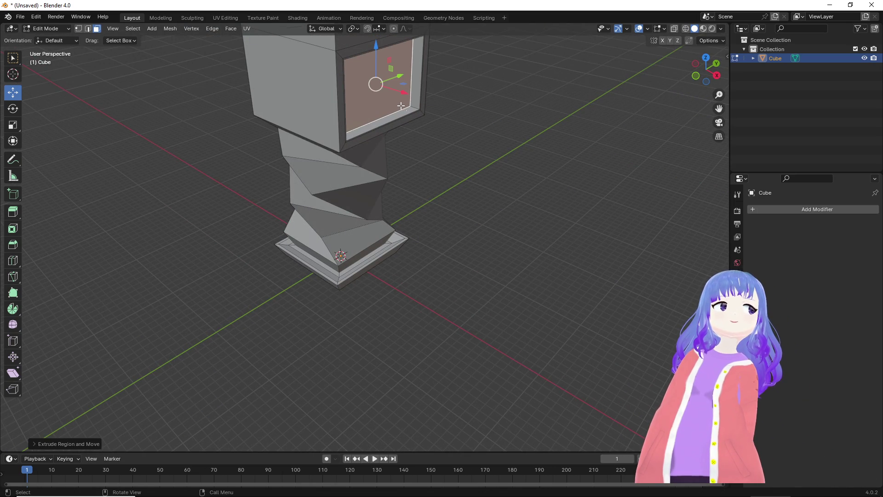
click(400, 116)
middle_drag(400, 115, 418, 158)
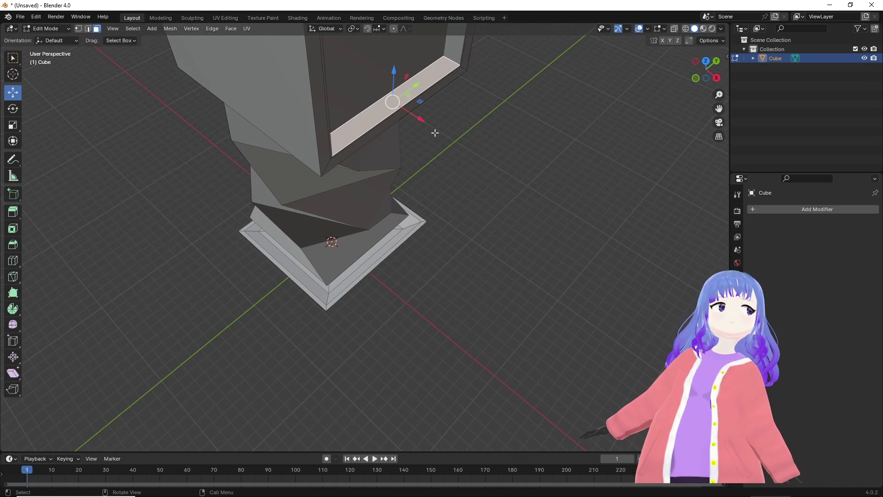
Extrude the lip strip below the screen outward into a ledge, shifting it along X and Z.
click(392, 122)
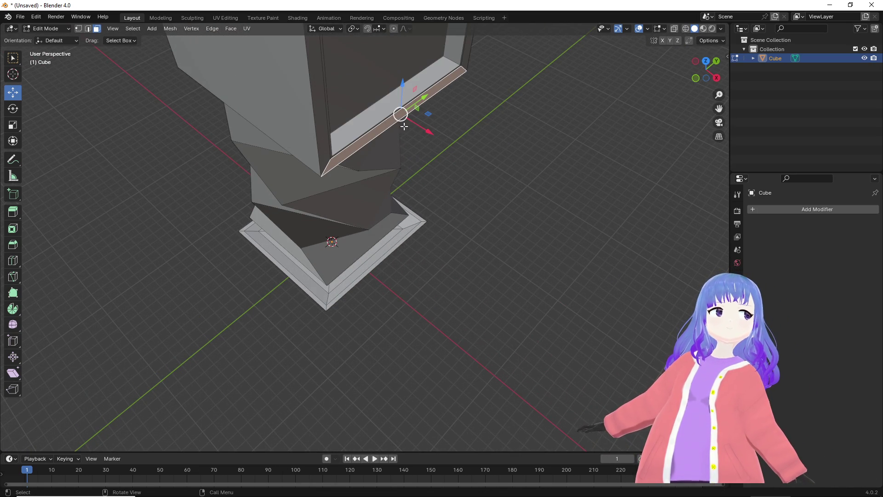
key(e)
click(431, 133)
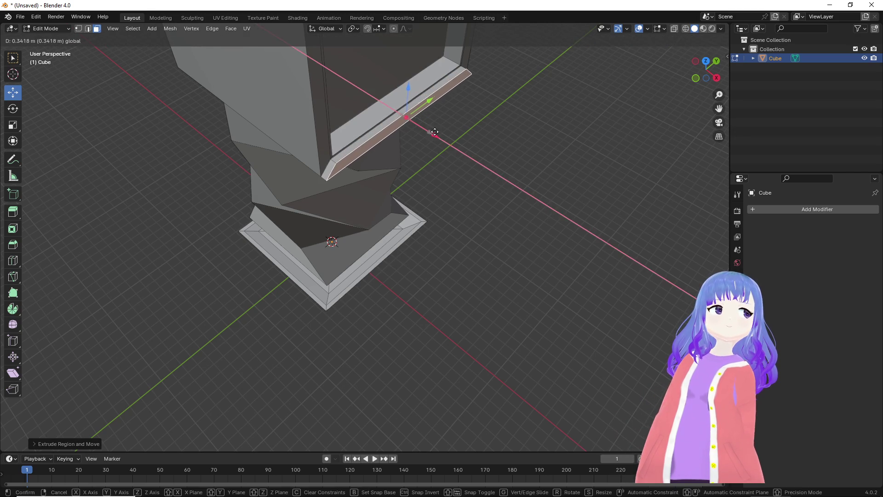
key(e)
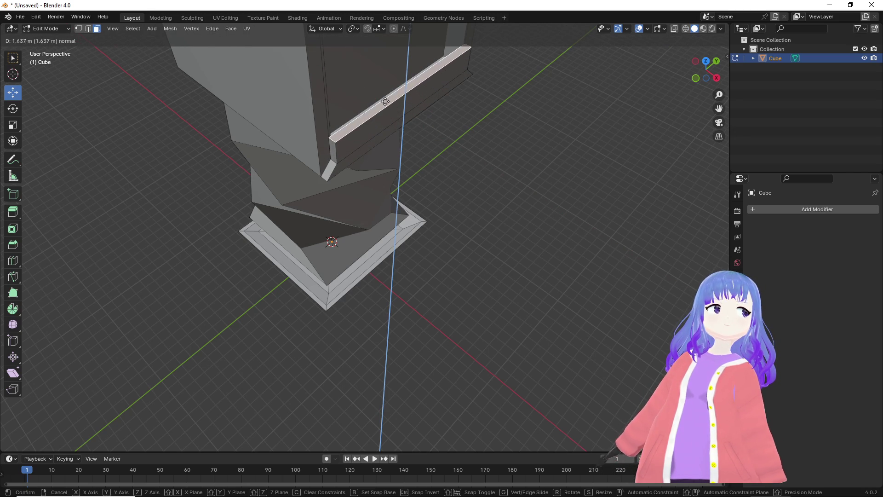
click(377, 69)
mouse_move(382, 88)
middle_down()
mouse_move(455, 152)
mouse_move(439, 167)
mouse_move(450, 184)
mouse_move(442, 137)
middle_up()
click(387, 105)
drag(414, 123, 425, 123)
mouse_move(414, 103)
middle_down()
mouse_move(384, 173)
mouse_move(396, 107)
middle_up()
drag(387, 59, 385, 43)
middle_drag(386, 43, 277, 60)
Extrude a side face of the head block into a protruding panel shifted along X.
click(339, 95)
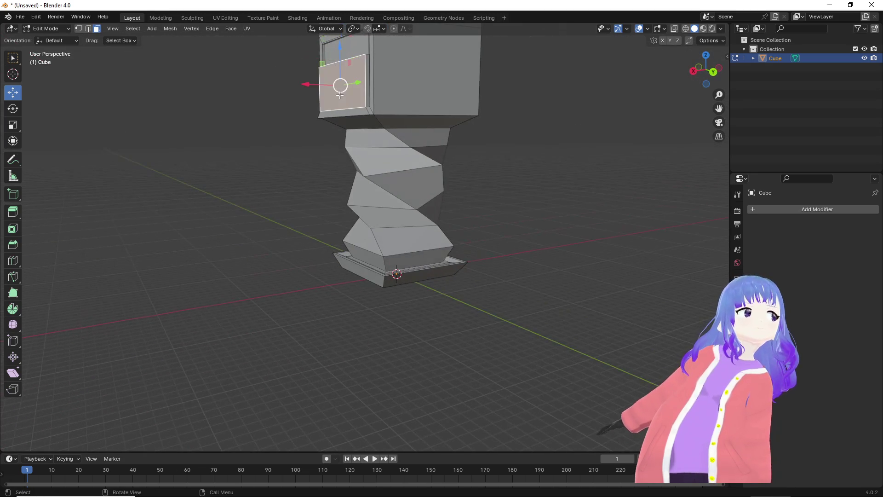
middle_drag(340, 95, 338, 111)
key(e)
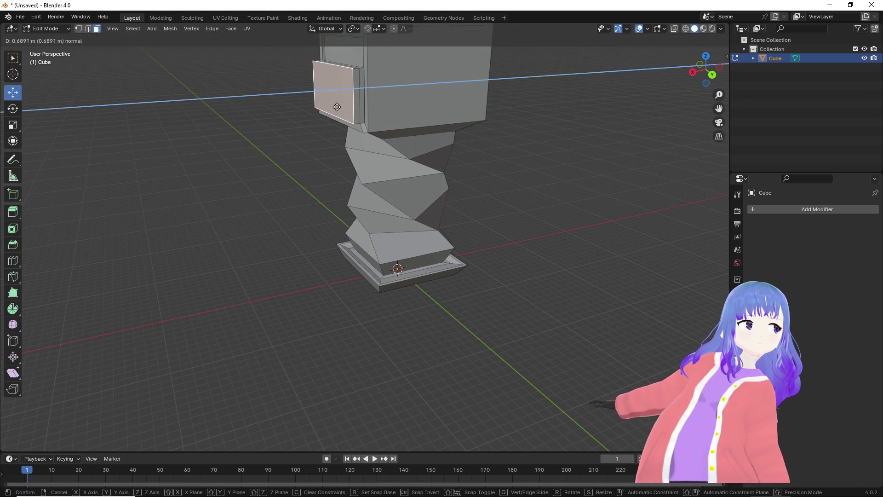
click(337, 107)
drag(311, 92, 302, 93)
mouse_move(303, 94)
middle_down()
mouse_move(339, 89)
mouse_move(283, 114)
middle_up()
click(450, 113)
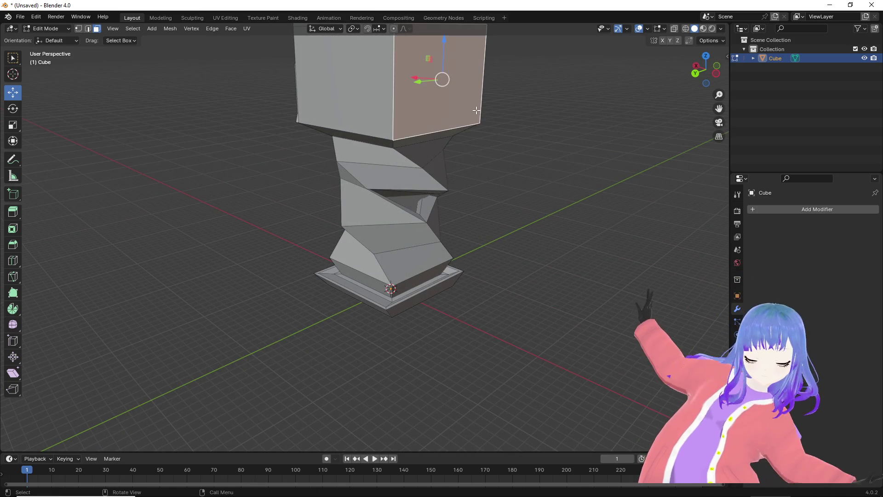
Inset the head block's right face and push it inward into a recess.
key(i)
click(469, 106)
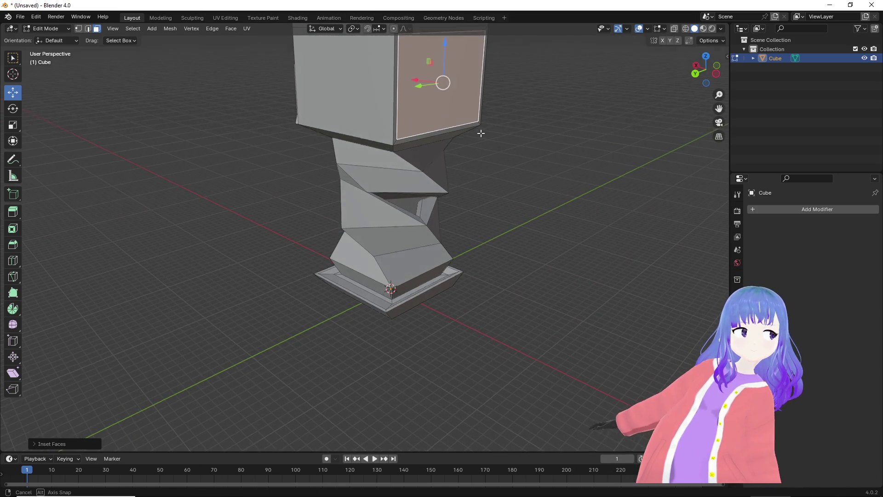
middle_drag(469, 107, 479, 153)
key(i)
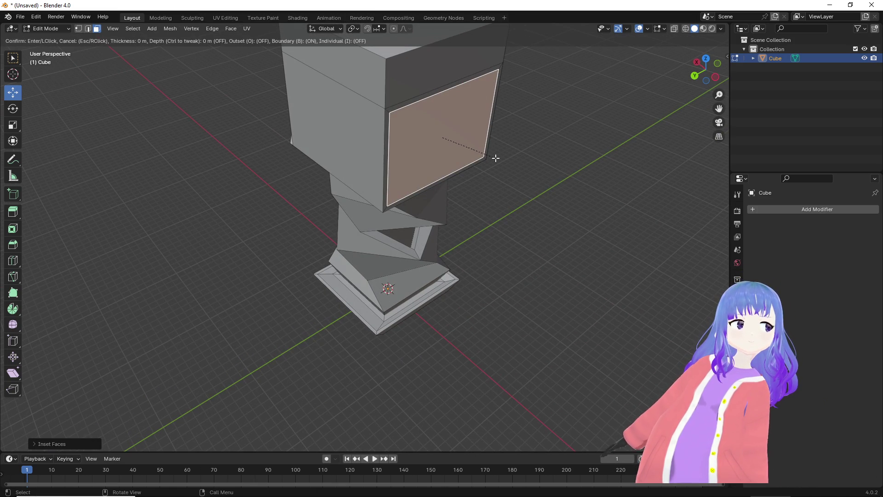
key(e)
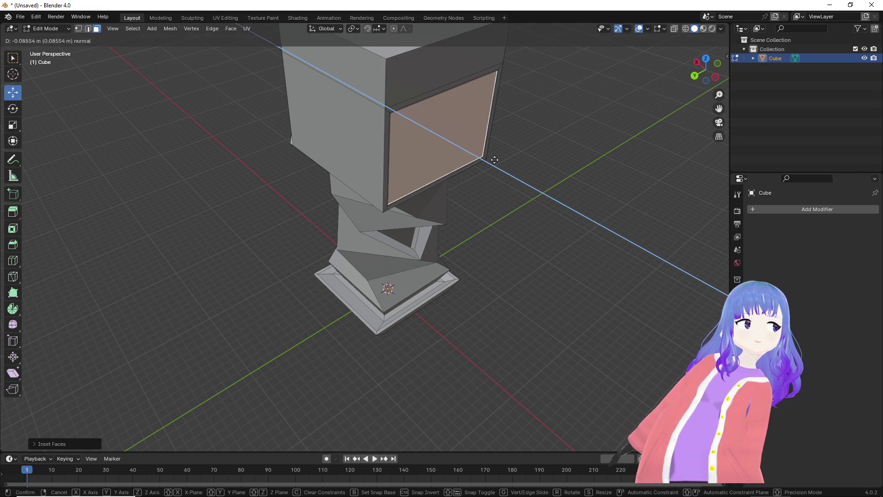
click(484, 161)
Extrude the recess's bottom rim outward twice into a box and slide it along X.
click(467, 165)
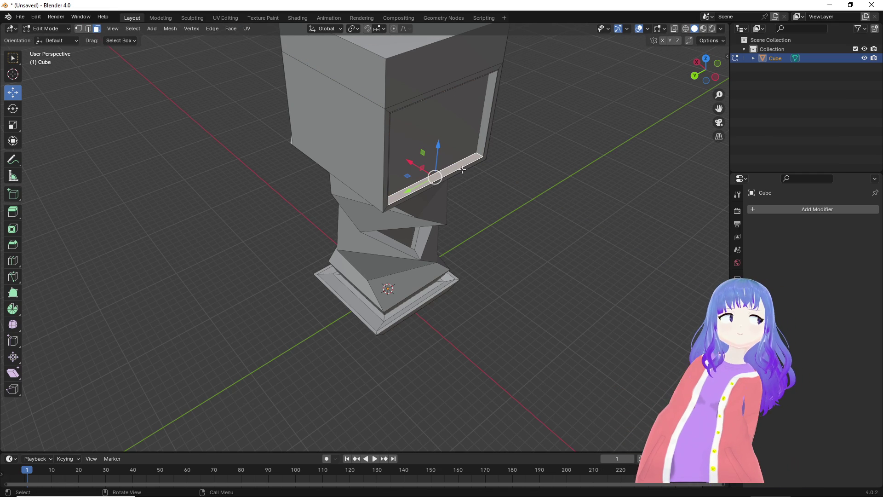
scroll(477, 164, up, 2)
key(e)
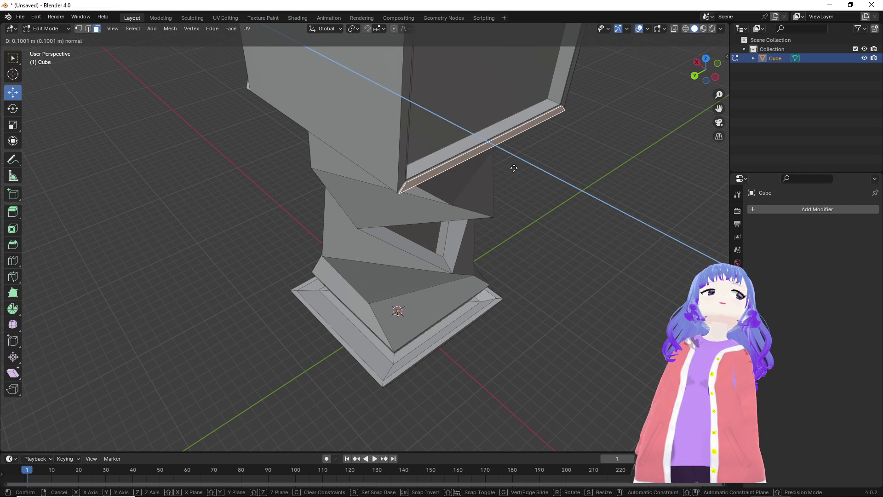
click(516, 168)
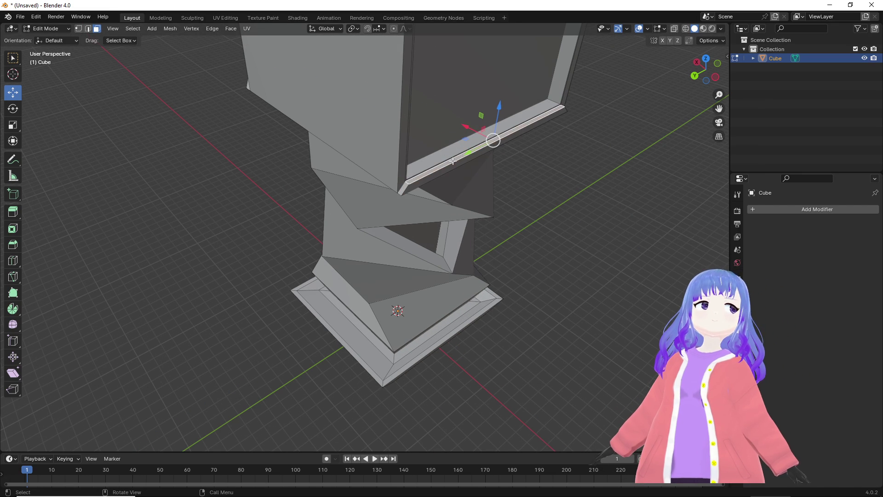
key(e)
click(466, 87)
middle_drag(471, 118, 442, 164)
drag(416, 147, 428, 149)
mouse_move(428, 149)
middle_down()
mouse_move(464, 111)
mouse_move(478, 117)
mouse_move(456, 107)
mouse_move(321, 157)
middle_up()
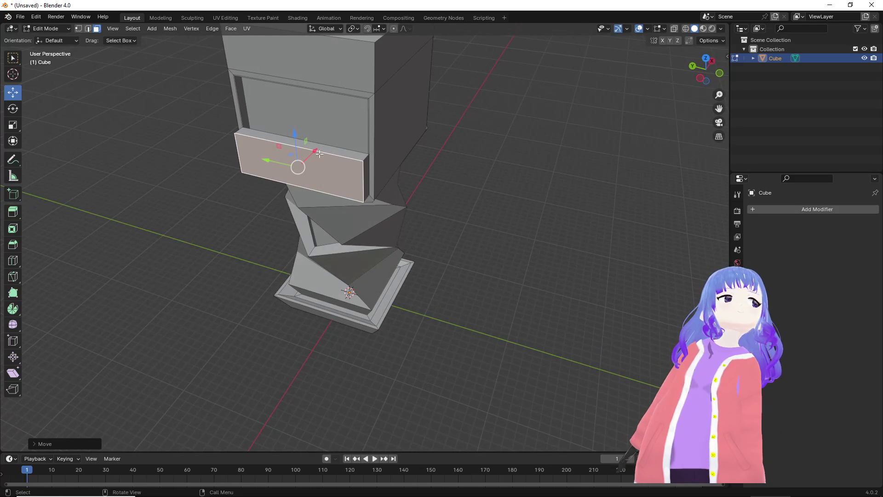
Nudge the drawer face along X and raise its thin top face along Z.
drag(316, 149, 318, 148)
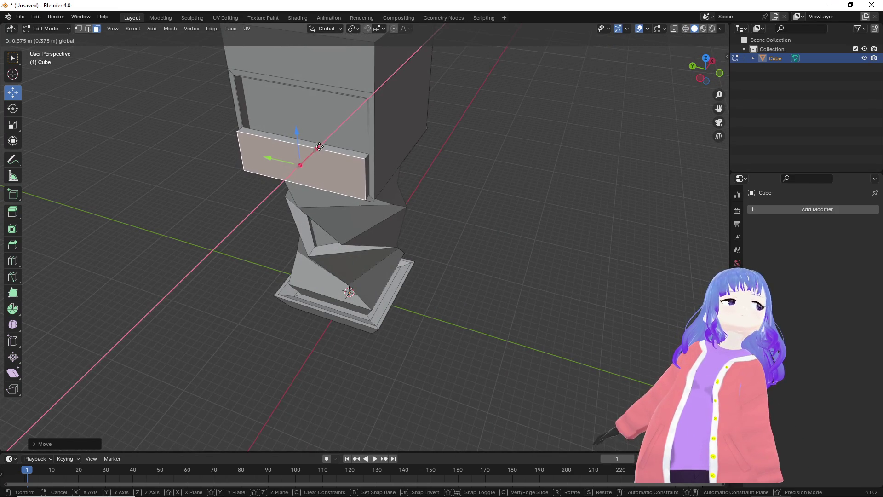
click(319, 146)
click(292, 133)
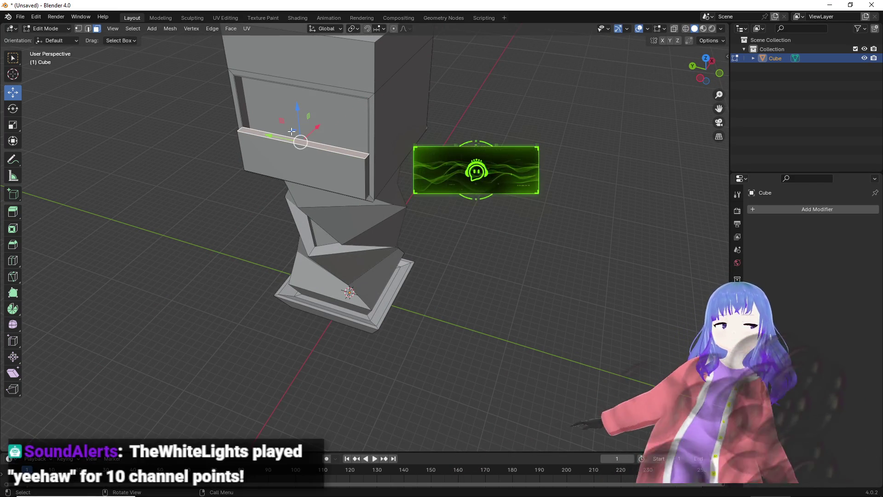
drag(298, 107, 299, 96)
mouse_move(299, 97)
middle_down()
mouse_move(368, 109)
mouse_move(411, 95)
mouse_move(503, 103)
mouse_move(475, 134)
mouse_move(425, 151)
mouse_move(362, 148)
middle_up()
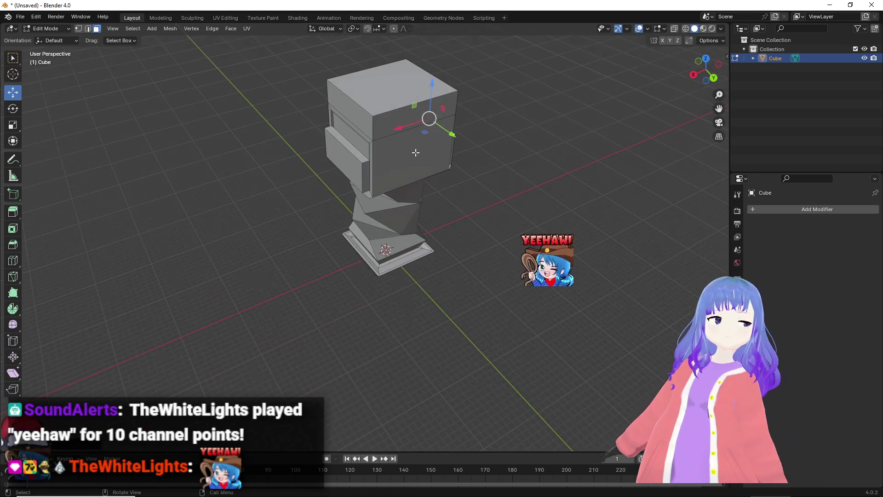
Select the head's top face and begin scaling it up toward 1.1442.
click(385, 160)
mouse_move(427, 160)
middle_down()
mouse_move(495, 124)
mouse_move(531, 122)
middle_up()
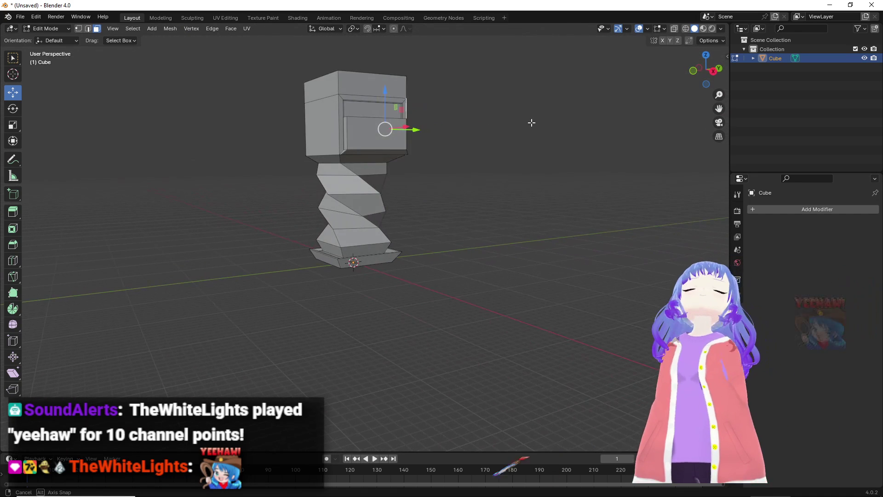
middle_drag(432, 146, 452, 178)
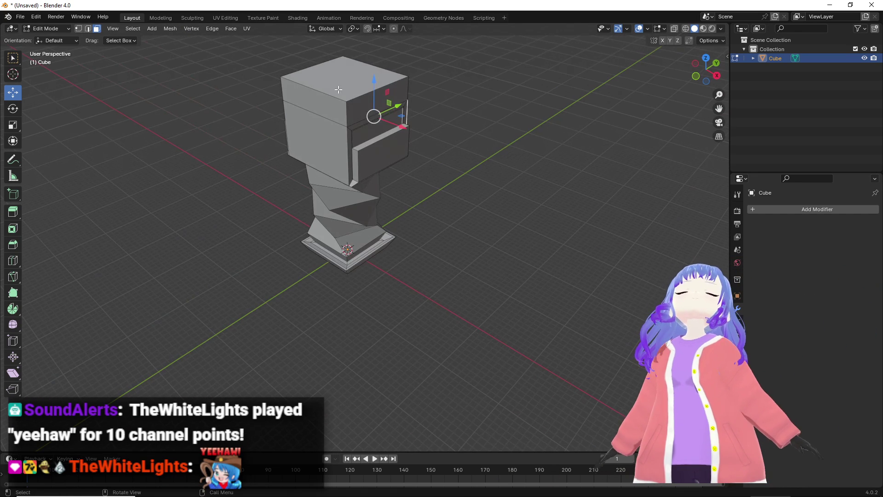
key(s)
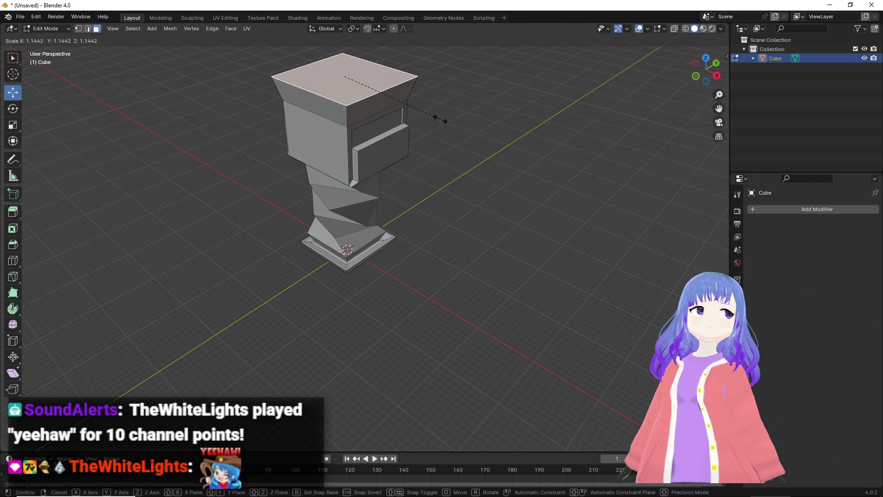
Finish enlarging the head's top face into an overhanging cap and lower it along Z.
click(446, 129)
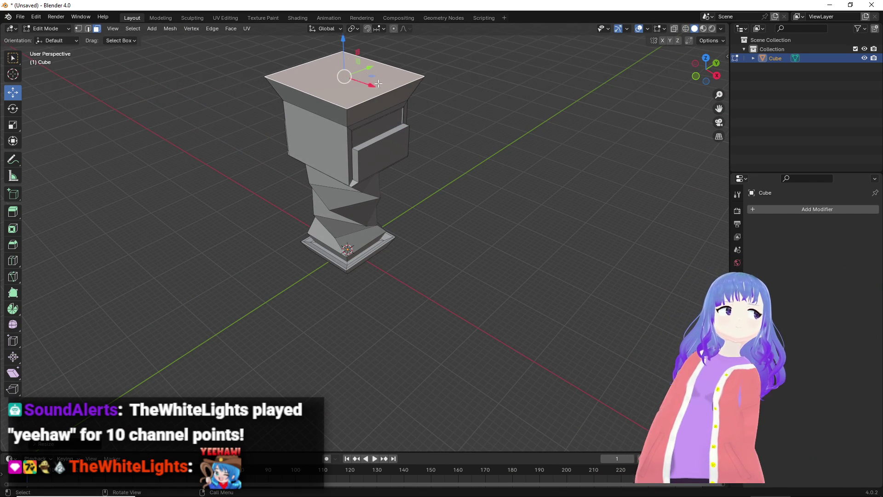
drag(346, 47, 348, 62)
mouse_move(356, 65)
middle_down()
mouse_move(414, 81)
mouse_move(464, 69)
middle_up()
mouse_move(389, 102)
middle_down()
mouse_move(359, 118)
mouse_move(374, 131)
mouse_move(380, 199)
mouse_move(299, 204)
mouse_move(301, 124)
middle_up()
scroll(301, 122, up, 2)
drag(317, 105, 317, 113)
middle_drag(317, 113, 388, 140)
Extrude the flared top face about 8.6 m upward into a tall new tier.
key(e)
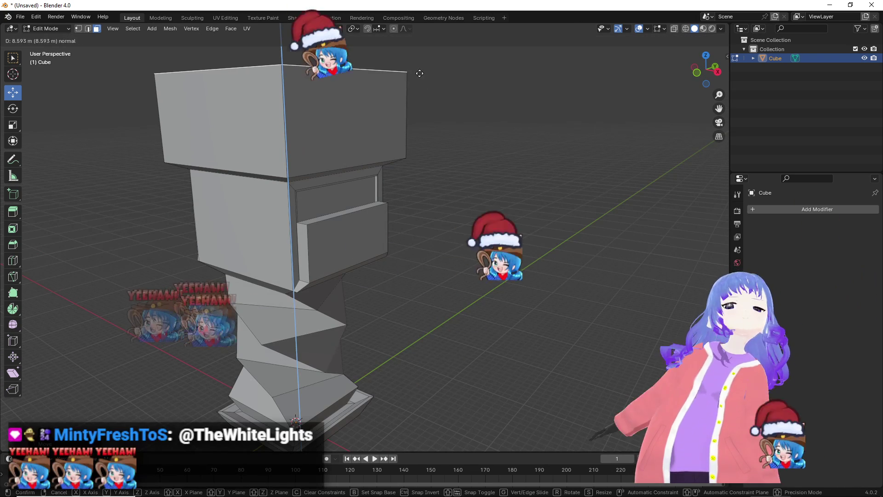
click(402, 71)
mouse_move(402, 71)
middle_down()
mouse_move(420, 114)
mouse_move(506, 118)
mouse_move(447, 139)
middle_up()
click(447, 140)
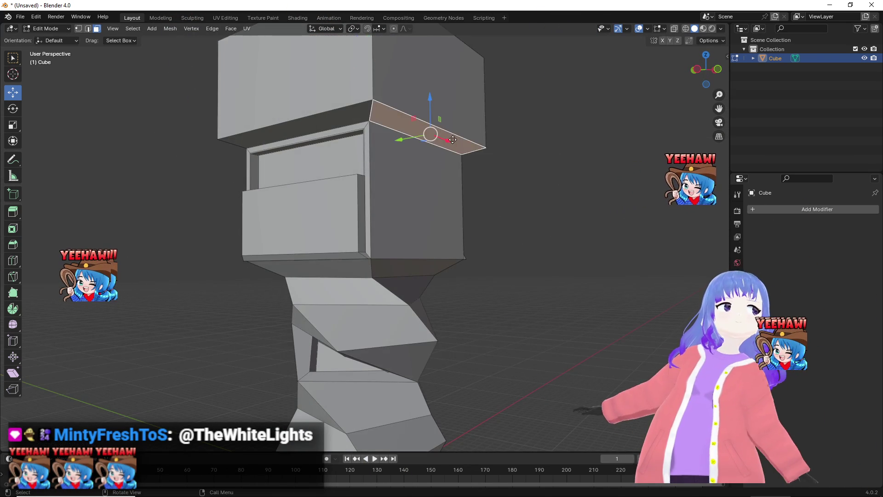
Extrude the side strip beneath the top block outward and slide it along Y.
key(e)
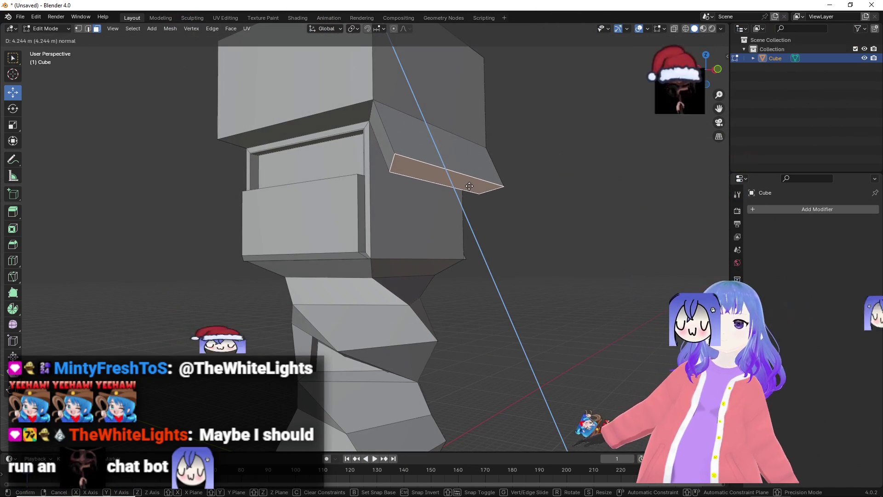
click(501, 190)
mouse_move(502, 191)
middle_down()
mouse_move(528, 201)
mouse_move(488, 208)
middle_up()
drag(463, 205, 450, 206)
middle_drag(465, 203, 515, 197)
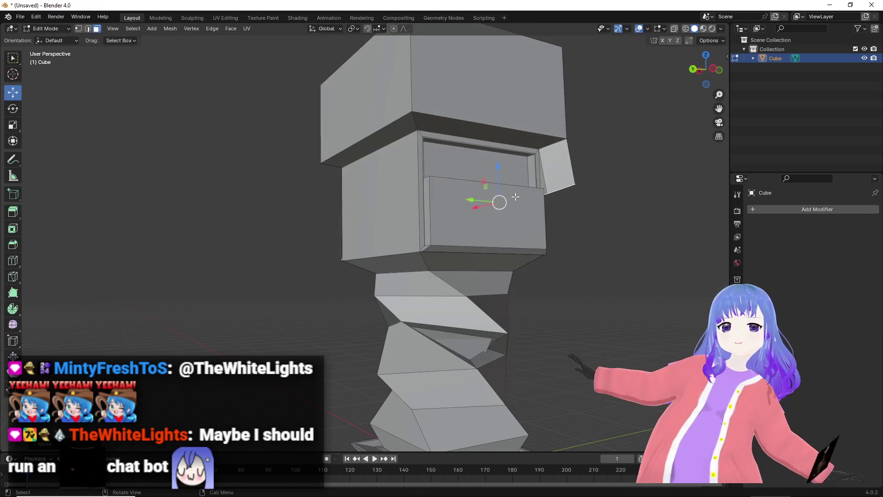
Extrude the dark band under the top block outward along Y into a fin on the other side.
click(388, 137)
key(e)
click(359, 199)
middle_drag(359, 199, 321, 202)
drag(306, 207, 285, 208)
mouse_move(459, 212)
middle_down()
mouse_move(519, 213)
mouse_move(548, 193)
mouse_move(556, 207)
middle_up()
scroll(519, 213, up, 3)
mouse_move(275, 194)
mouse_down()
mouse_move(266, 193)
mouse_move(274, 193)
mouse_up()
scroll(414, 212, down, 5)
mouse_move(459, 211)
middle_down()
mouse_move(581, 197)
mouse_move(473, 191)
middle_up()
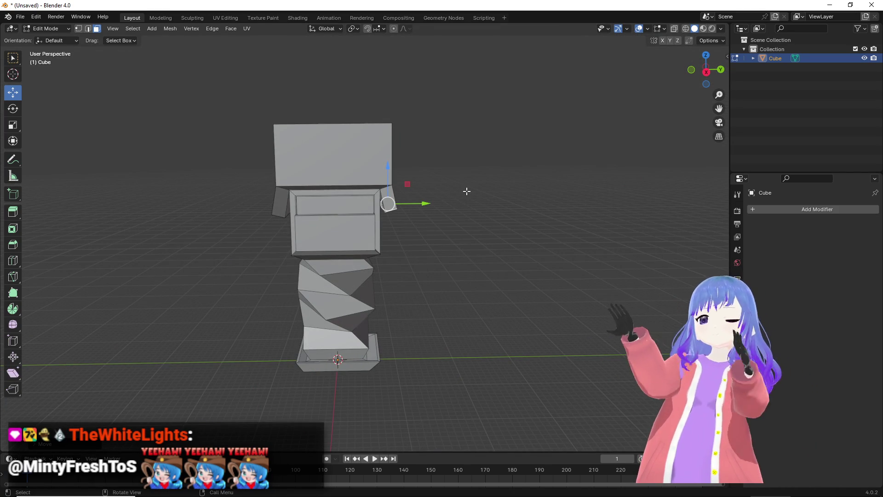
middle_drag(406, 205, 381, 193)
Extrude the small strip face beside the head block and raise it along Z.
scroll(381, 171, up, 5)
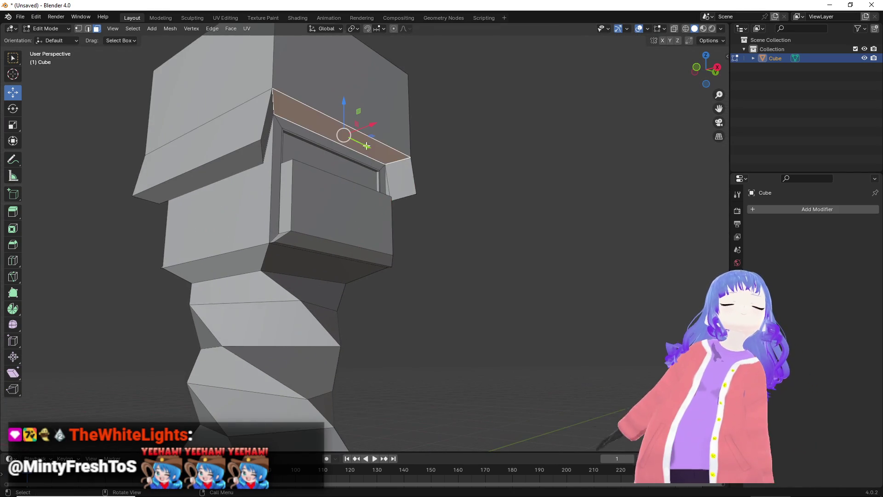
middle_drag(365, 145, 477, 213)
key(e)
click(514, 239)
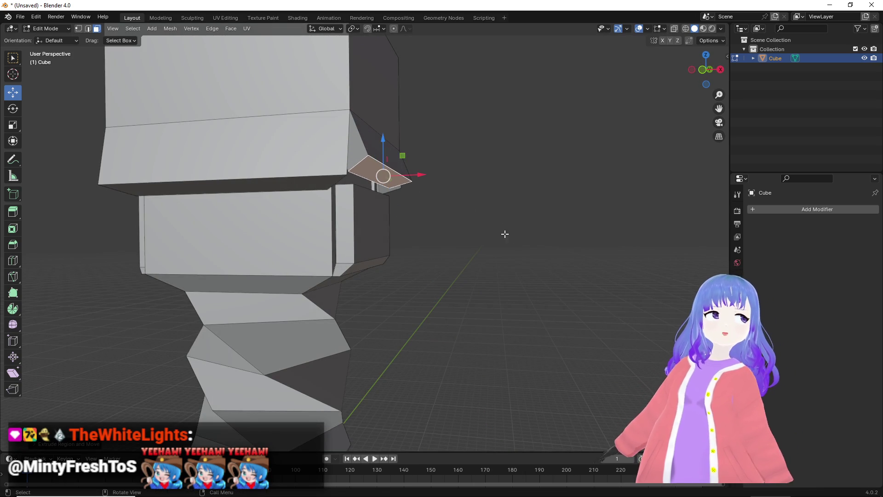
drag(384, 138, 393, 129)
mouse_move(414, 171)
middle_down()
mouse_move(437, 202)
mouse_move(434, 187)
mouse_move(381, 178)
mouse_move(404, 159)
mouse_move(398, 100)
middle_up()
drag(398, 100, 413, 118)
mouse_move(414, 117)
middle_down()
mouse_move(408, 173)
mouse_move(468, 135)
mouse_move(371, 145)
mouse_move(311, 112)
mouse_move(244, 103)
middle_up()
Extrude the next face outward along its normal for extra detail.
key(e)
click(240, 106)
scroll(398, 223, down, 5)
mouse_move(398, 222)
middle_down()
mouse_move(368, 226)
mouse_move(386, 234)
mouse_move(323, 225)
mouse_move(339, 256)
mouse_move(433, 244)
mouse_move(403, 175)
mouse_move(321, 209)
middle_up()
scroll(426, 224, up, 5)
scroll(426, 224, down, 1)
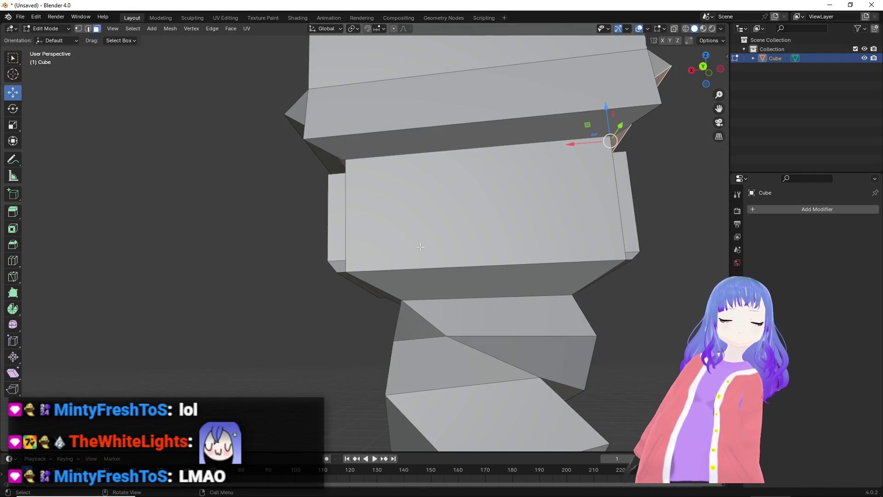
click(403, 280)
Inset and extrude an upper-tier face into a fin, shifting it along Y and up along Z.
middle_drag(403, 280, 430, 260)
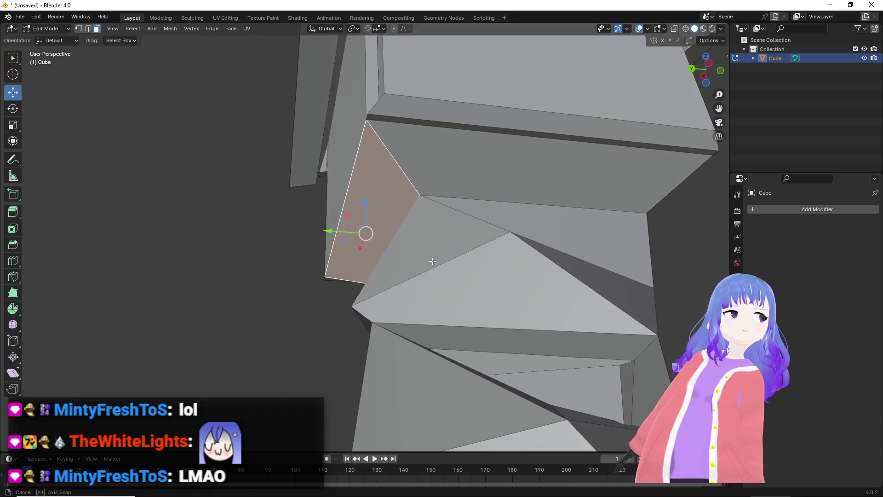
key(i)
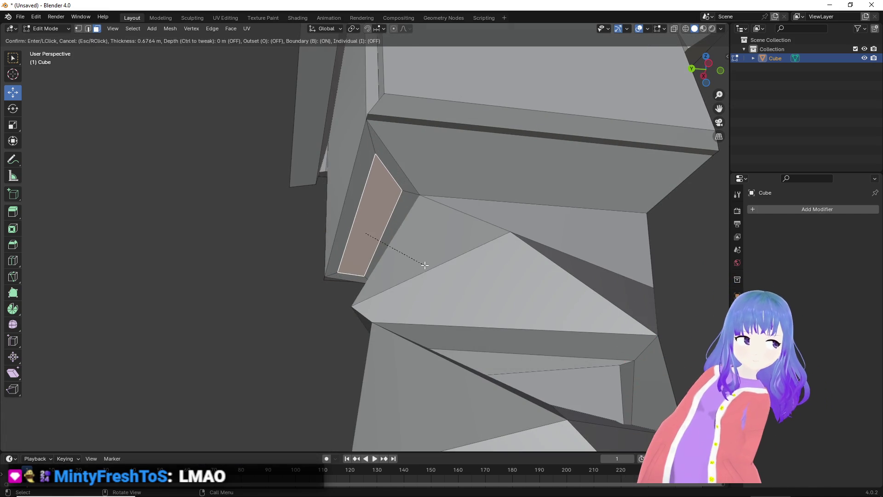
click(425, 265)
middle_drag(422, 262, 414, 276)
key(e)
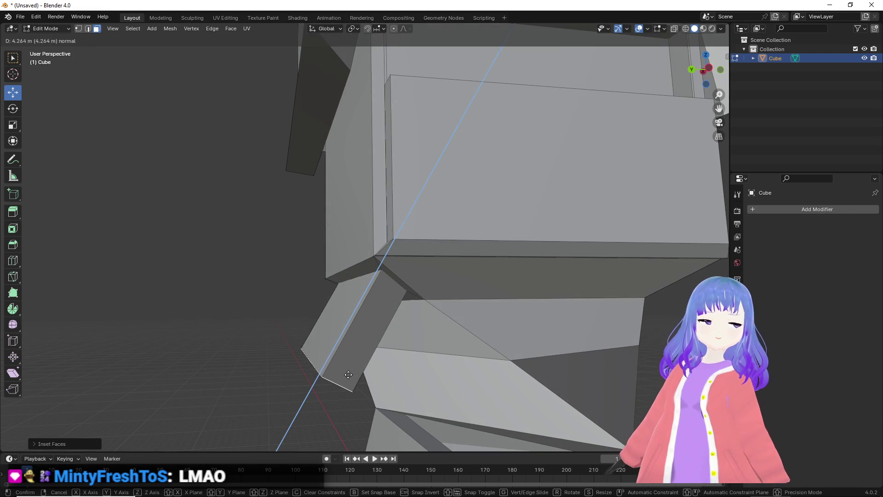
click(350, 372)
middle_drag(350, 373, 630, 339)
middle_drag(538, 353, 462, 342)
drag(447, 333, 455, 334)
drag(412, 296, 412, 276)
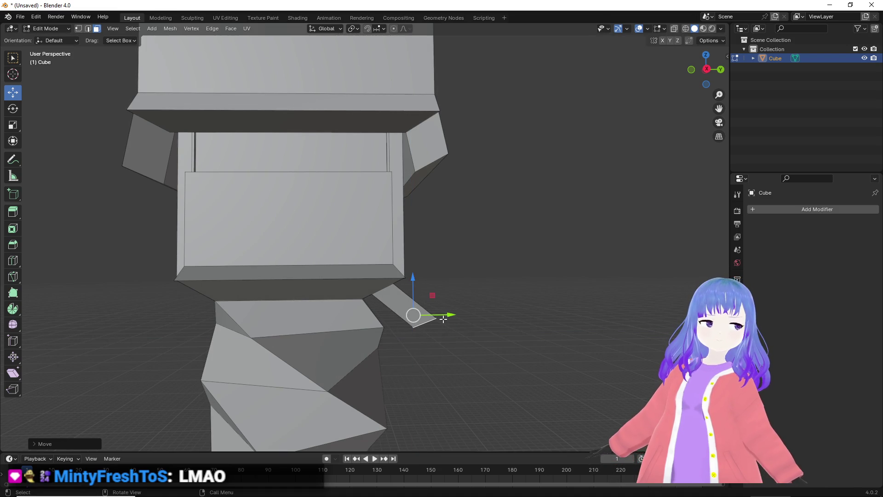
middle_drag(452, 316, 443, 295)
Inset and extrude the large face on the opposite side to start a second fin.
click(142, 266)
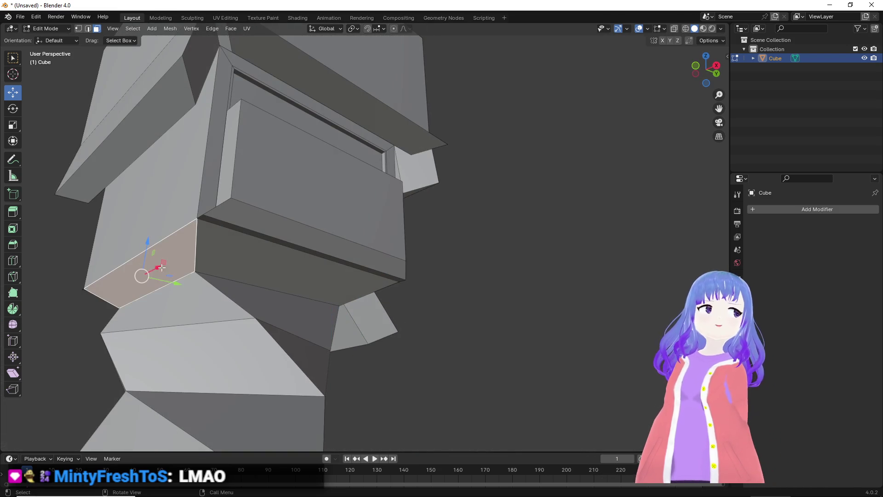
key(i)
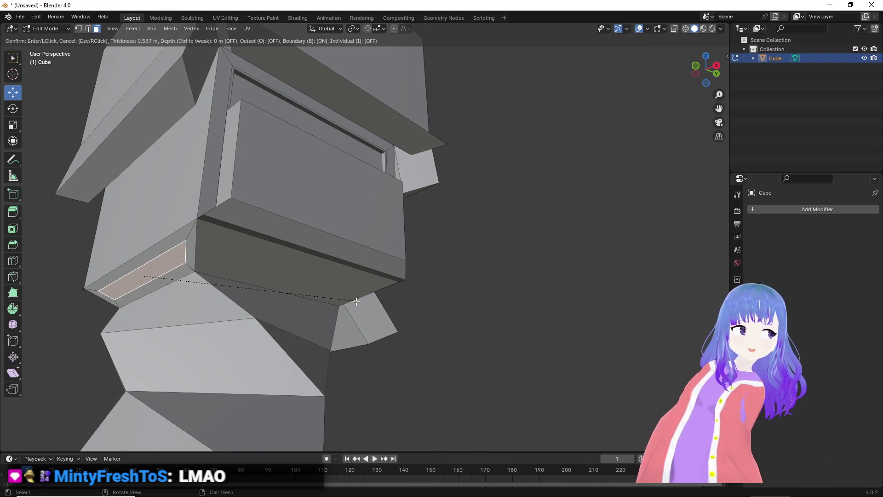
click(362, 301)
key(e)
mouse_move(359, 305)
middle_down()
mouse_move(309, 327)
mouse_move(258, 332)
middle_up()
click(279, 341)
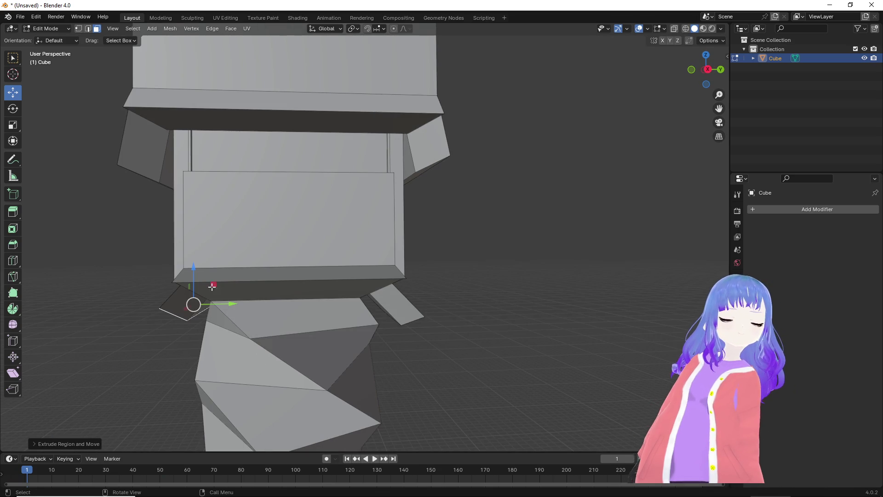
Reposition the second fin within its plane beneath the head block.
drag(213, 285, 202, 295)
mouse_move(203, 295)
middle_down()
mouse_move(330, 332)
mouse_move(316, 363)
mouse_move(325, 337)
middle_up()
drag(275, 265, 279, 262)
mouse_move(351, 262)
middle_down()
mouse_move(483, 293)
mouse_move(599, 283)
middle_up()
scroll(597, 276, down, 5)
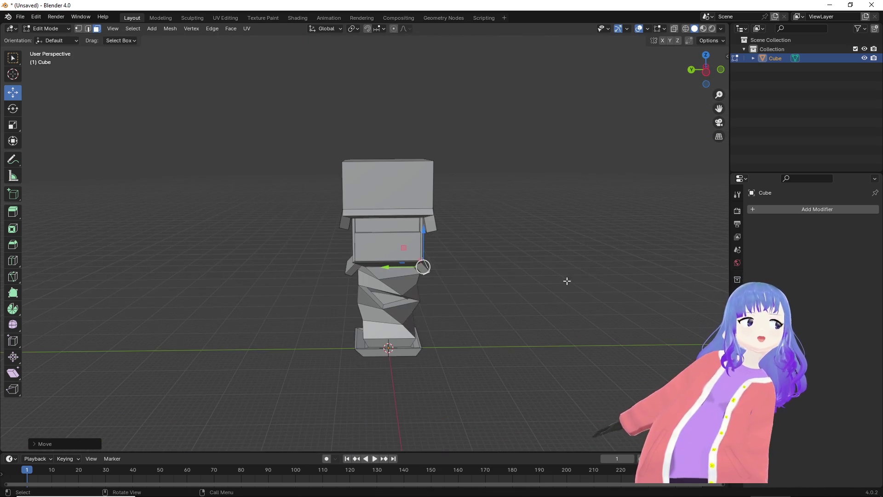
mouse_move(556, 277)
middle_down()
mouse_move(547, 316)
mouse_move(481, 283)
middle_up()
Select the head block's top face and orbit around to review the tower.
click(410, 217)
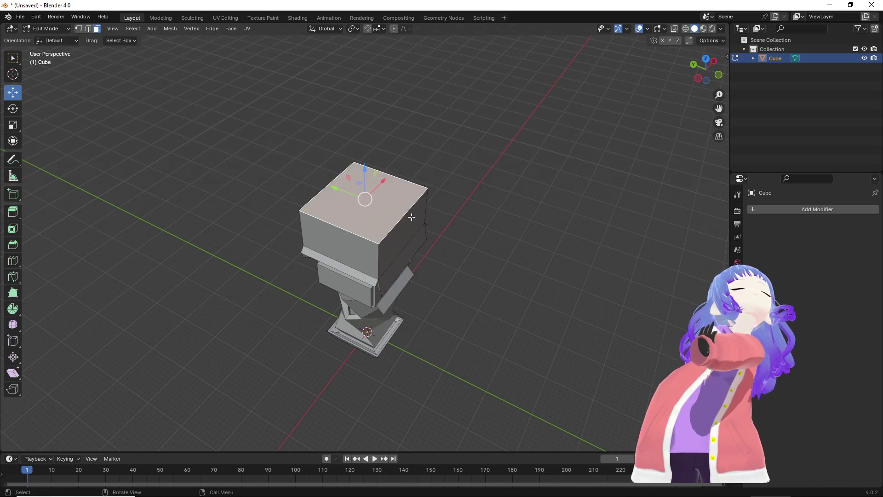
middle_drag(409, 217, 367, 157)
mouse_move(399, 197)
middle_down()
mouse_move(461, 164)
mouse_move(482, 170)
mouse_move(492, 187)
mouse_move(483, 297)
mouse_move(458, 294)
mouse_move(421, 317)
mouse_move(418, 330)
middle_up()
scroll(487, 197, up, 5)
scroll(458, 294, down, 5)
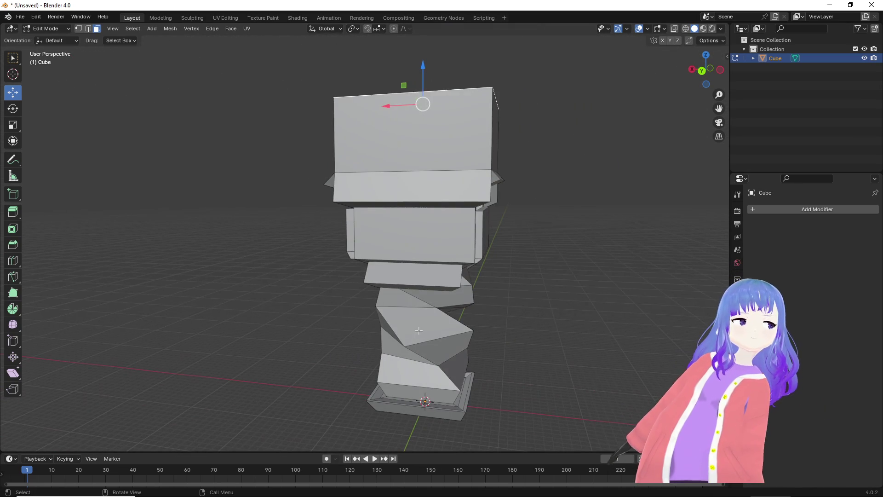
scroll(528, 394, up, 4)
Finish the inset on a tier face and sink it inward along Z into a recessed panel.
shift+middle_drag(551, 416, 430, 265)
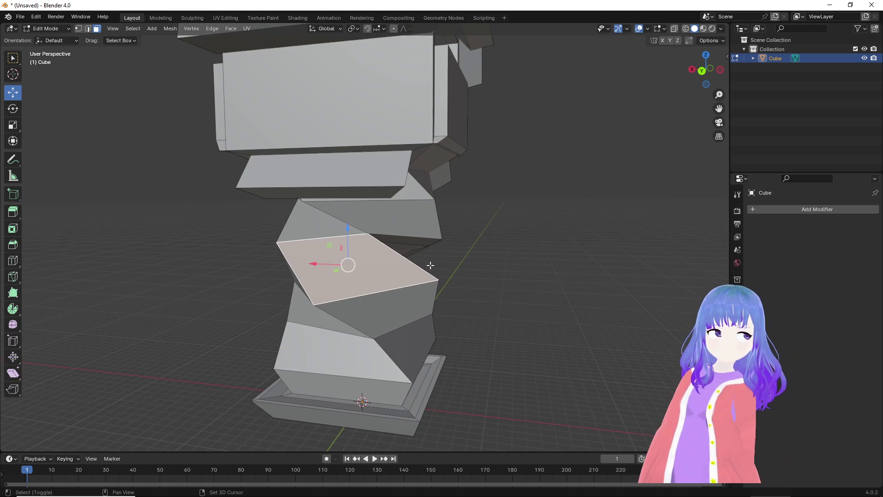
click(468, 297)
middle_drag(468, 297, 520, 310)
scroll(520, 310, up, 2)
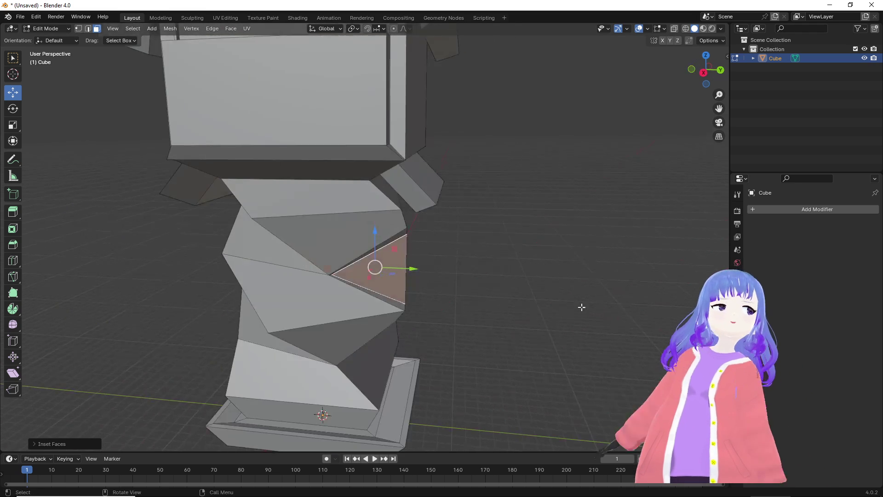
scroll(498, 295, up, 2)
key(g)
key(z)
key(z)
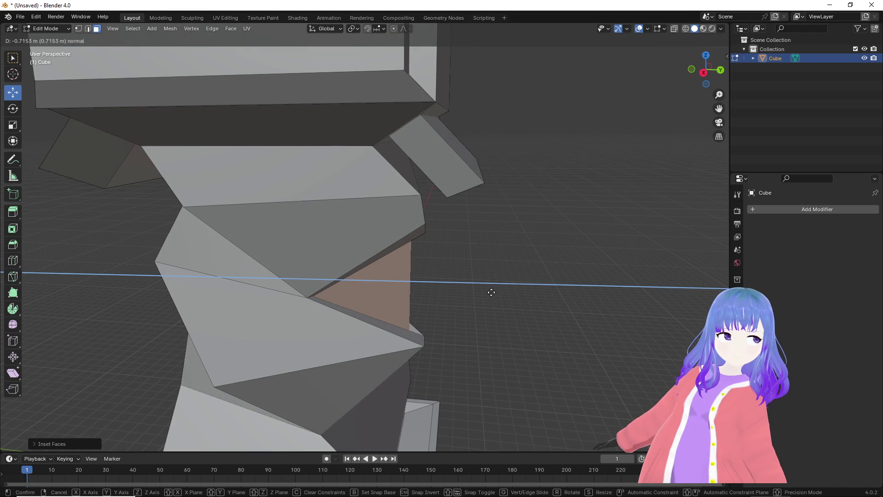
click(495, 293)
middle_drag(487, 294, 426, 319)
Extrude the thin side faces around the recess outward and slide them along X.
alt+click(375, 347)
middle_drag(376, 347, 366, 326)
key(e)
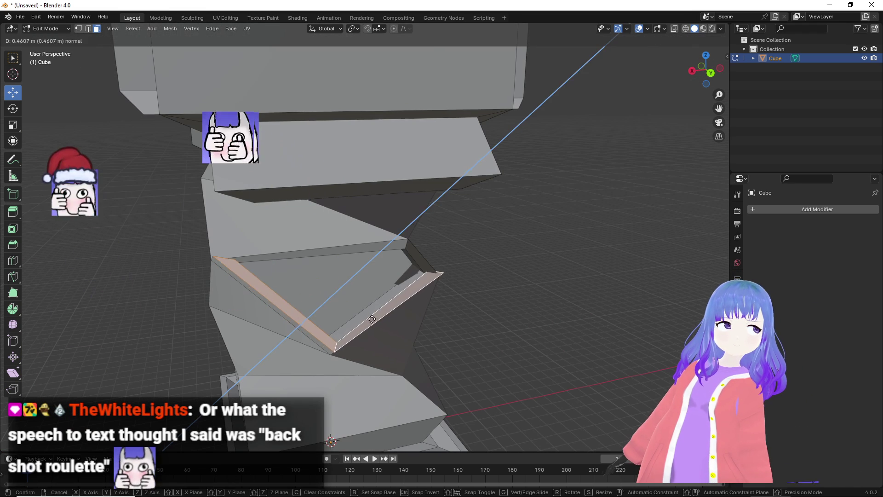
click(341, 285)
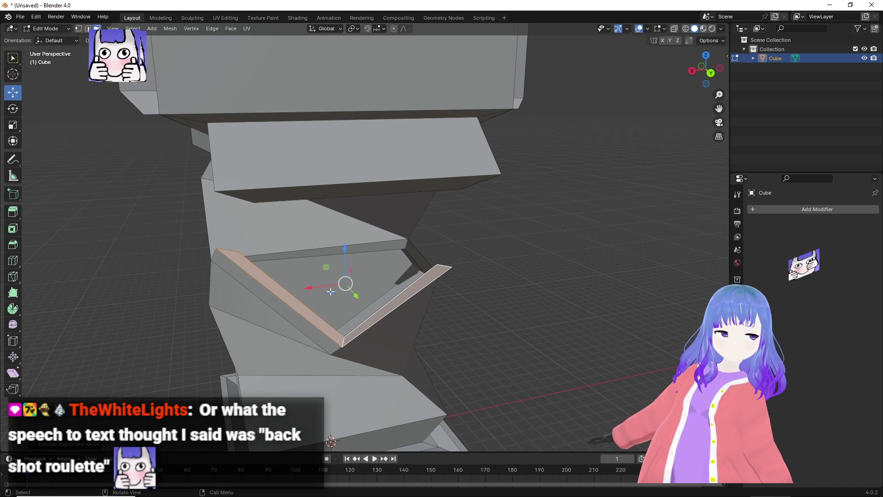
middle_drag(350, 275, 324, 299)
drag(297, 279, 294, 279)
mouse_move(294, 279)
middle_down()
mouse_move(356, 286)
mouse_move(396, 272)
mouse_move(366, 307)
mouse_move(481, 356)
mouse_move(528, 343)
middle_up()
scroll(396, 272, up, 3)
Inset and extrude another tier face, then move it along X.
key(i)
click(374, 309)
key(e)
click(519, 341)
key(g)
key(x)
click(488, 308)
middle_drag(488, 308, 362, 381)
Extrude the thin rim along the lower edge outward and slide it along X into a ledge.
click(356, 364)
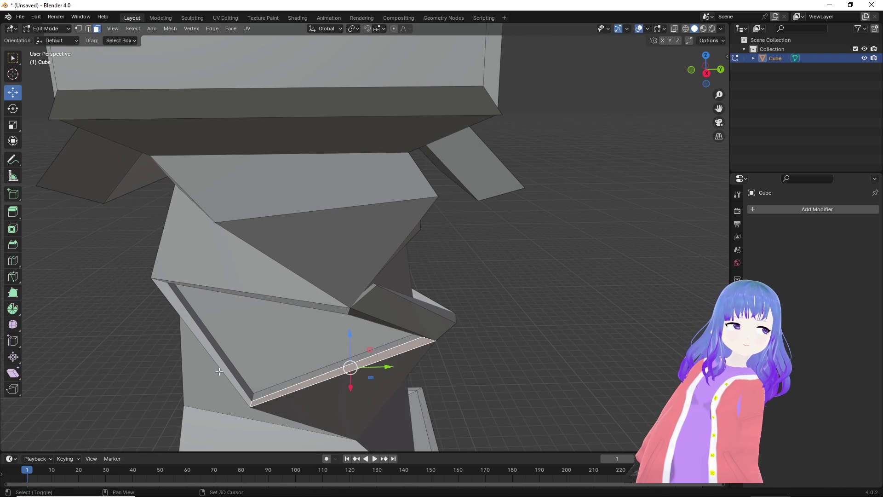
middle_drag(275, 380, 416, 355)
key(e)
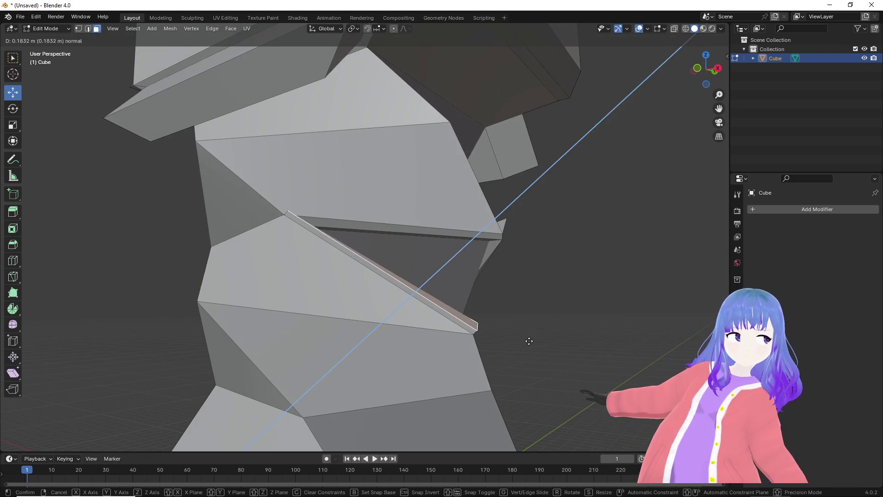
click(549, 330)
middle_drag(549, 330, 500, 353)
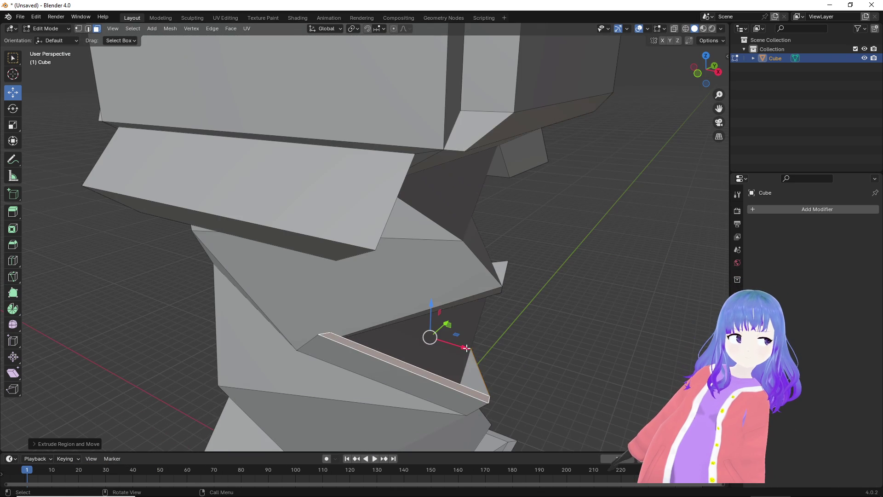
drag(465, 347, 455, 337)
mouse_move(455, 337)
middle_down()
mouse_move(543, 318)
mouse_move(651, 310)
mouse_move(617, 330)
mouse_move(543, 323)
mouse_move(505, 300)
middle_up()
click(544, 323)
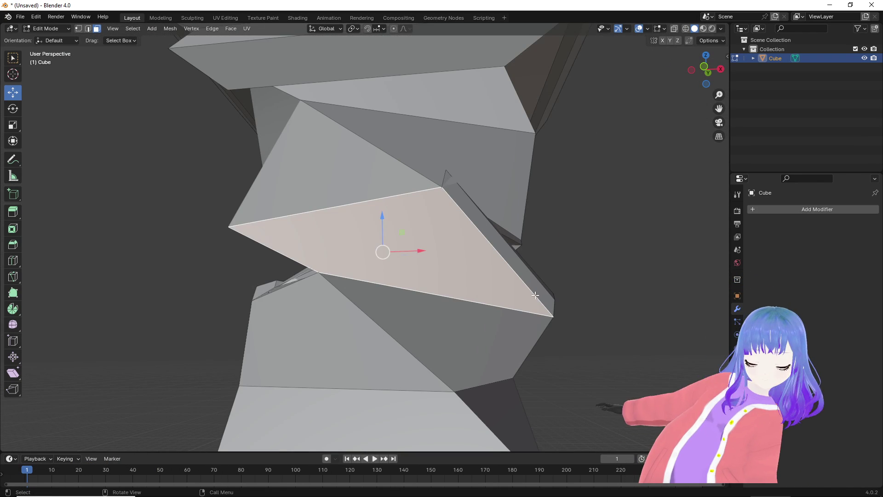
Inset the triangular tier face and extrude its bottom strip outward along Y into a ledge.
key(i)
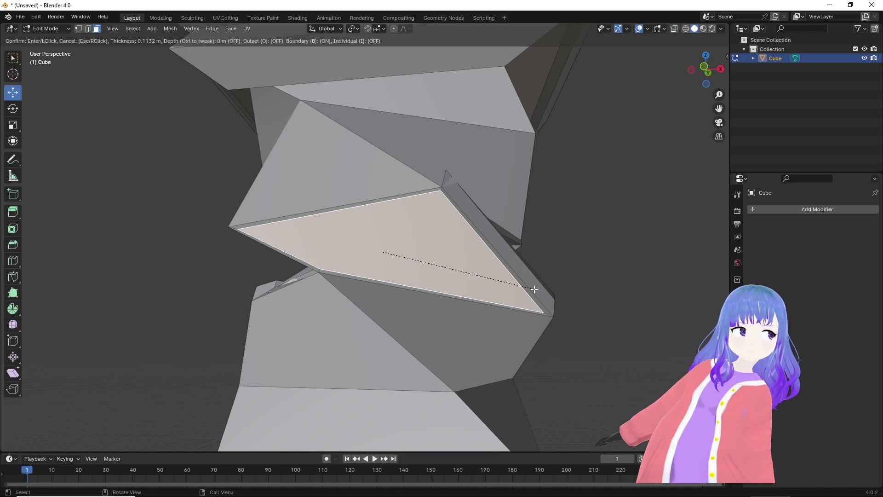
click(533, 289)
middle_drag(531, 294, 489, 332)
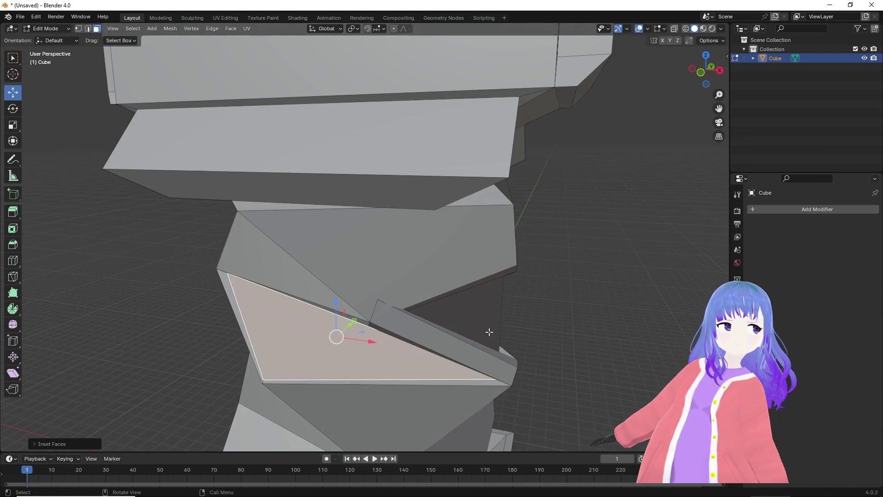
click(315, 381)
key(e)
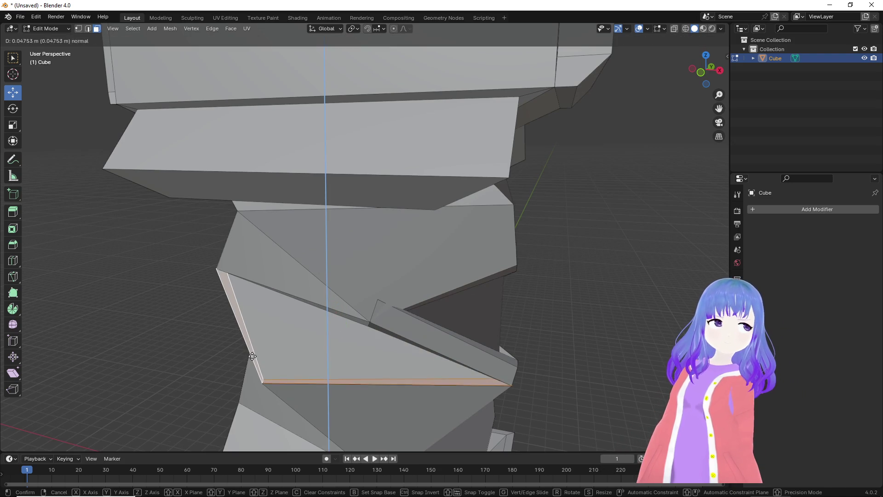
click(246, 340)
drag(340, 312, 329, 318)
mouse_move(329, 318)
middle_down()
mouse_move(486, 304)
mouse_move(288, 262)
mouse_move(303, 299)
mouse_move(467, 273)
middle_up()
scroll(487, 304, down, 8)
mouse_move(473, 279)
middle_down()
mouse_move(451, 290)
mouse_move(418, 242)
mouse_move(333, 249)
mouse_move(255, 282)
mouse_move(350, 258)
mouse_move(431, 267)
mouse_move(450, 129)
middle_up()
click(437, 101)
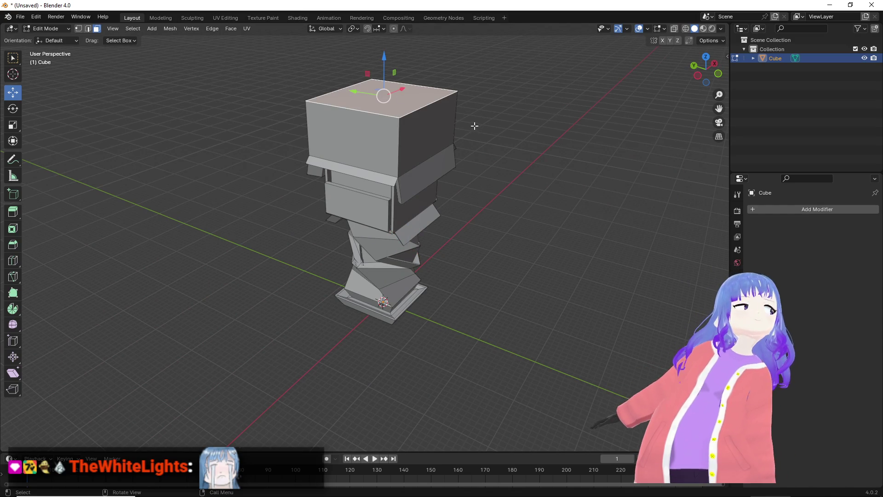
Inset the head block's top face and extrude it along its normal to form the stepped top.
key(i)
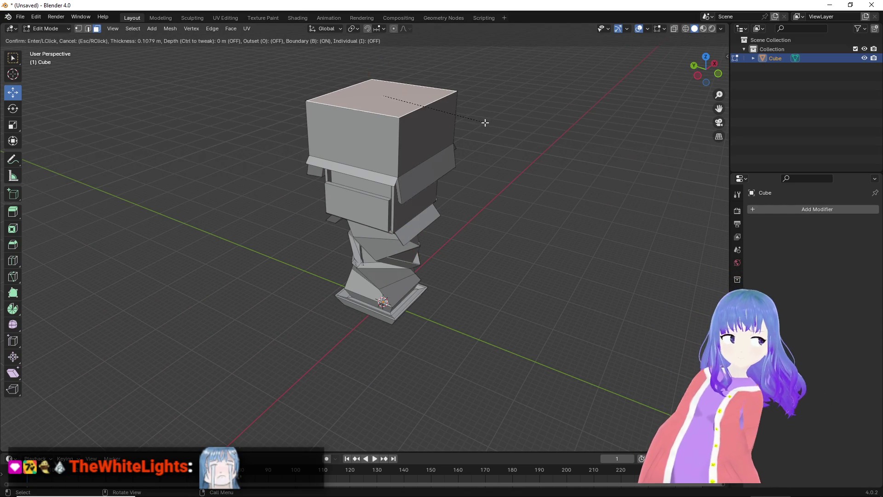
click(480, 121)
key(e)
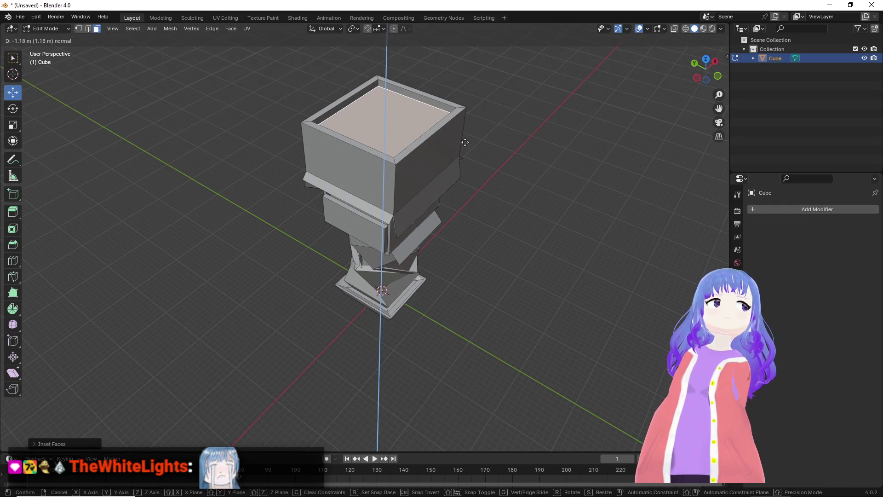
click(462, 149)
scroll(462, 142, up, 5)
mouse_move(462, 142)
middle_down()
mouse_move(447, 281)
mouse_move(316, 434)
mouse_move(404, 285)
mouse_move(501, 281)
middle_up()
scroll(434, 250, down, 5)
mouse_move(434, 250)
middle_down()
mouse_move(505, 291)
mouse_move(420, 258)
mouse_move(510, 271)
mouse_move(530, 232)
mouse_move(450, 252)
mouse_move(306, 244)
mouse_move(416, 258)
mouse_move(410, 282)
mouse_move(416, 239)
mouse_move(575, 241)
middle_up()
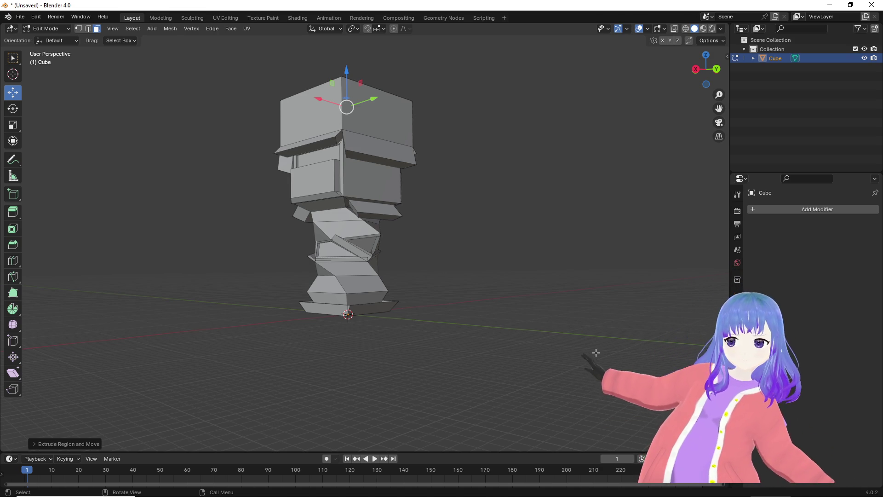
mouse_move(547, 496)
mouse_move(443, 489)
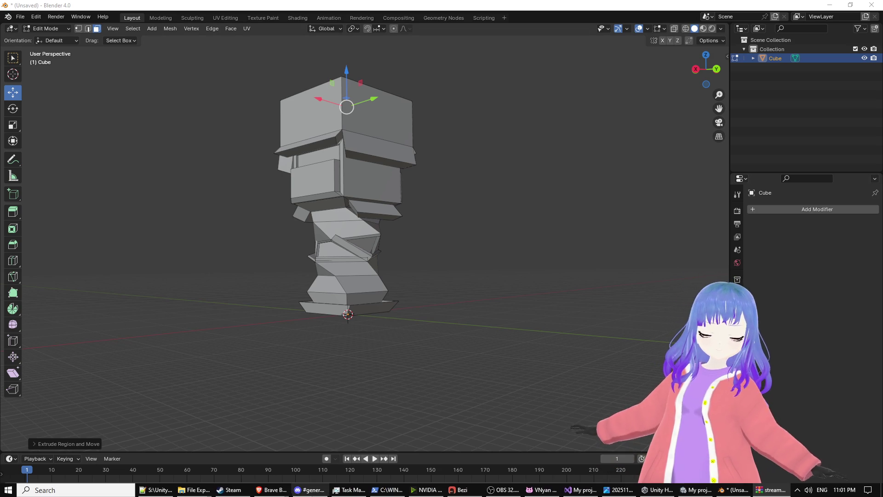
mouse_move(194, 489)
click(46, 453)
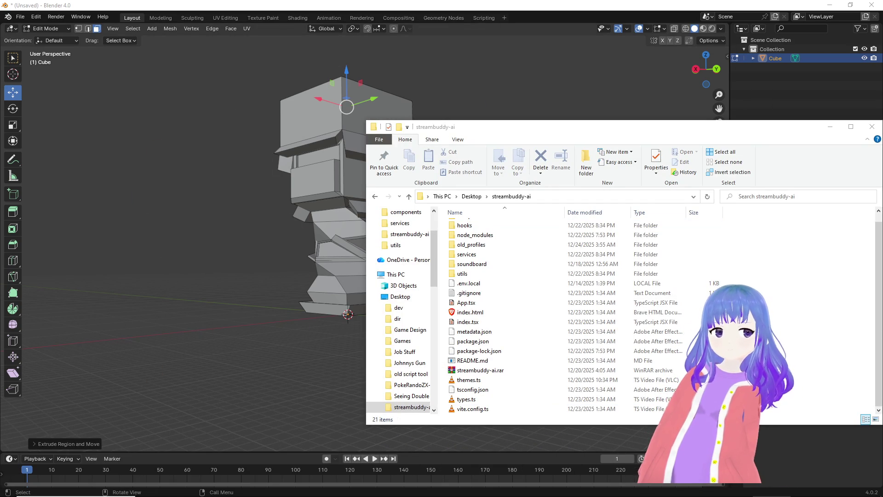
Move the extracted archive files into streambuddy-ai, replacing the existing copies.
drag(455, 275, 817, 294)
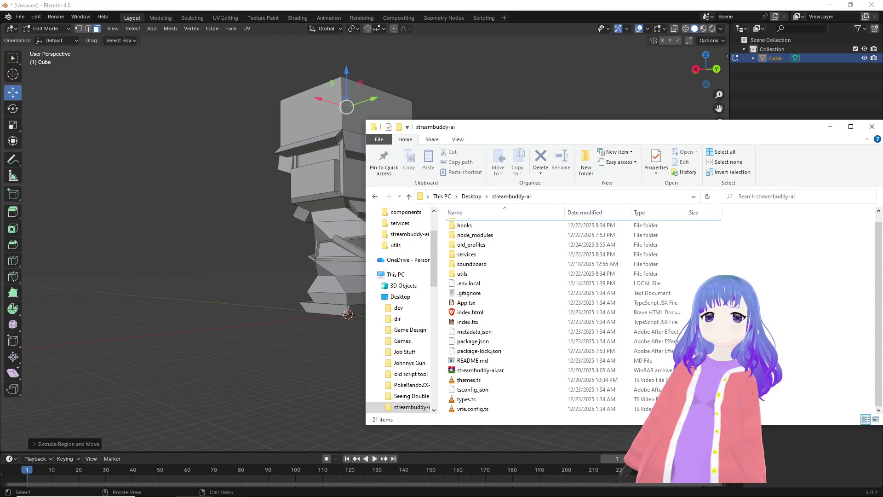
click(418, 178)
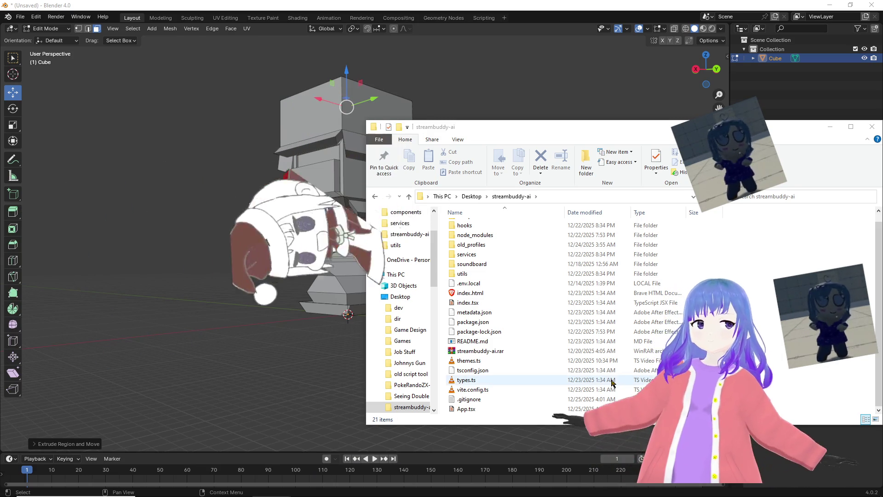
mouse_move(542, 490)
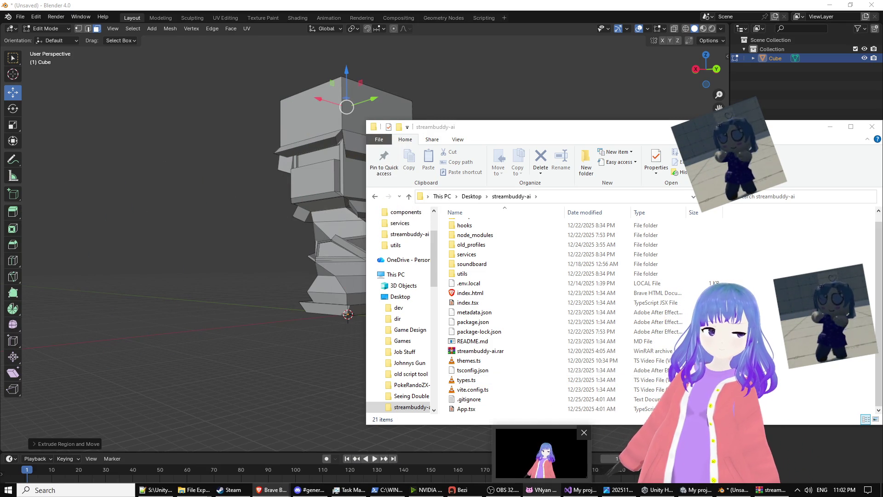
Set the elysia source to capture the StreamBuddy AI Brave window.
click(505, 490)
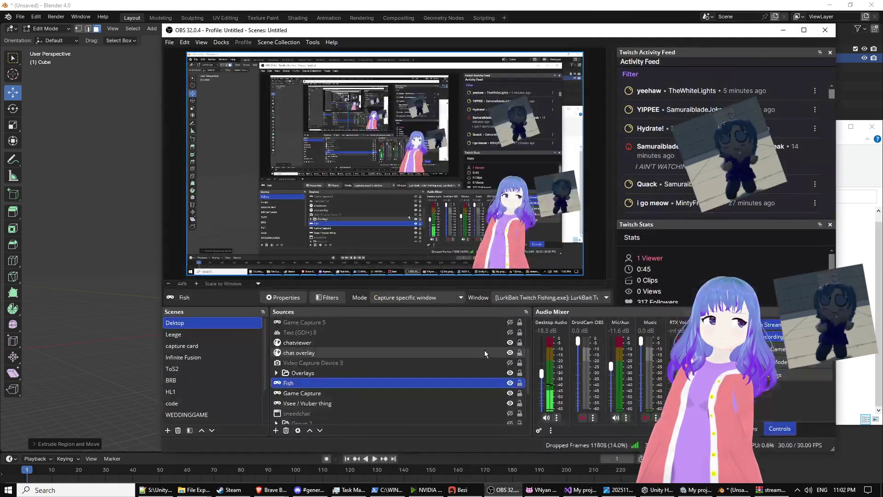
scroll(350, 334, up, 2)
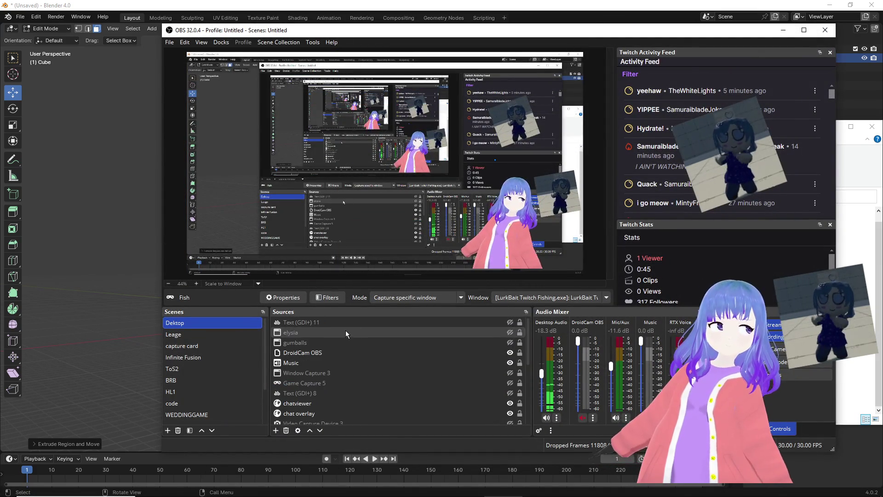
click(338, 332)
click(460, 297)
click(435, 317)
click(437, 298)
click(444, 310)
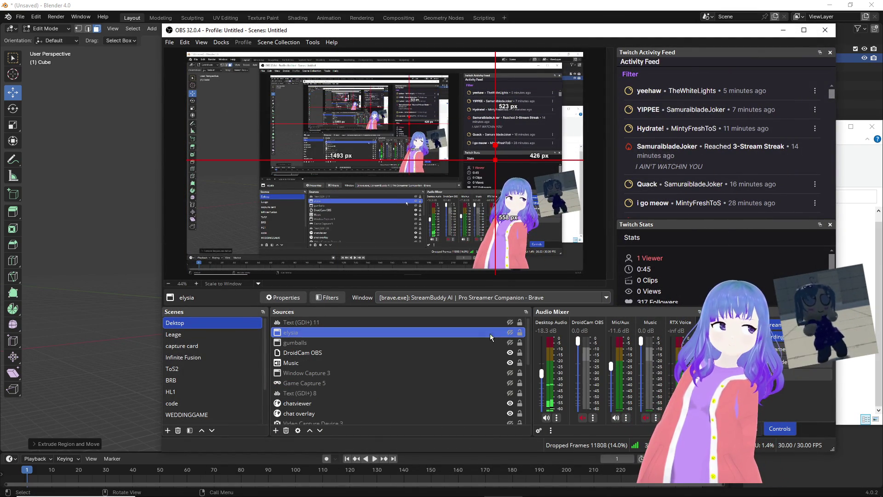
Make the elysia source visible and drag it to the lower right of the scene.
click(509, 332)
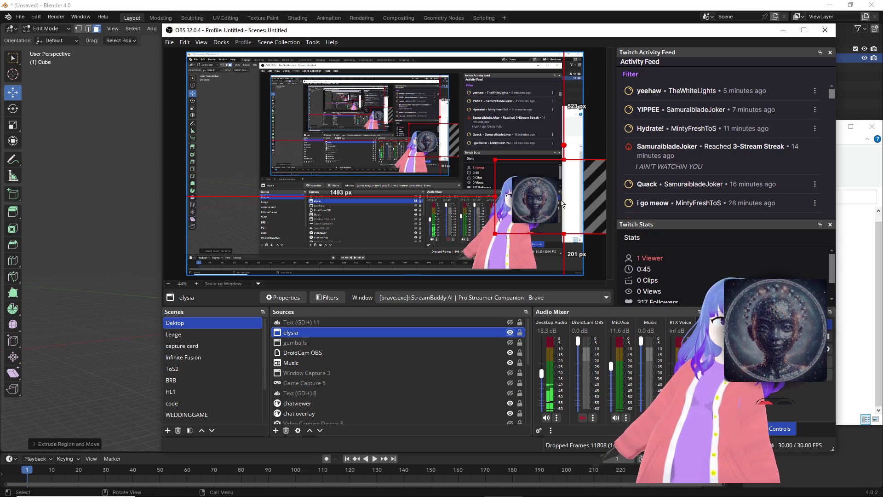
drag(567, 193, 561, 230)
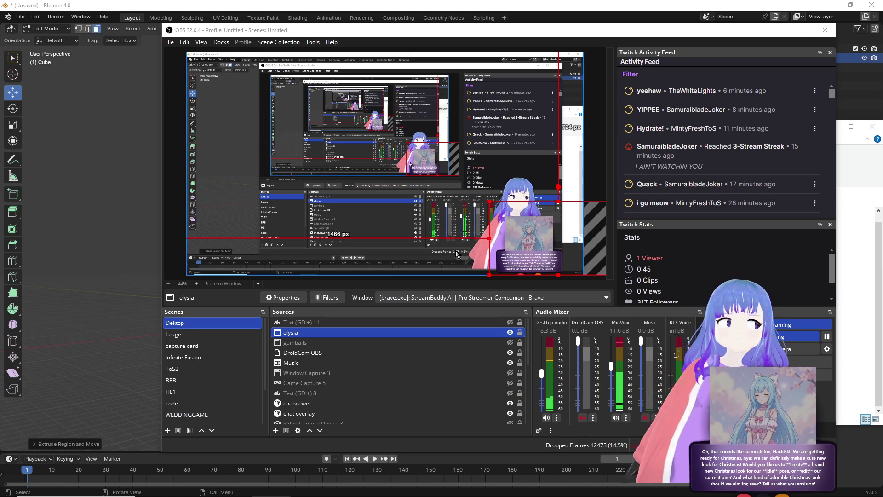
key(alt+Tab)
Orbit Blender's viewport to a more frontal view of the tower.
mouse_move(434, 186)
middle_down()
mouse_move(421, 201)
mouse_move(465, 227)
mouse_move(550, 239)
mouse_move(583, 199)
mouse_move(467, 195)
mouse_move(440, 213)
mouse_move(459, 221)
middle_up()
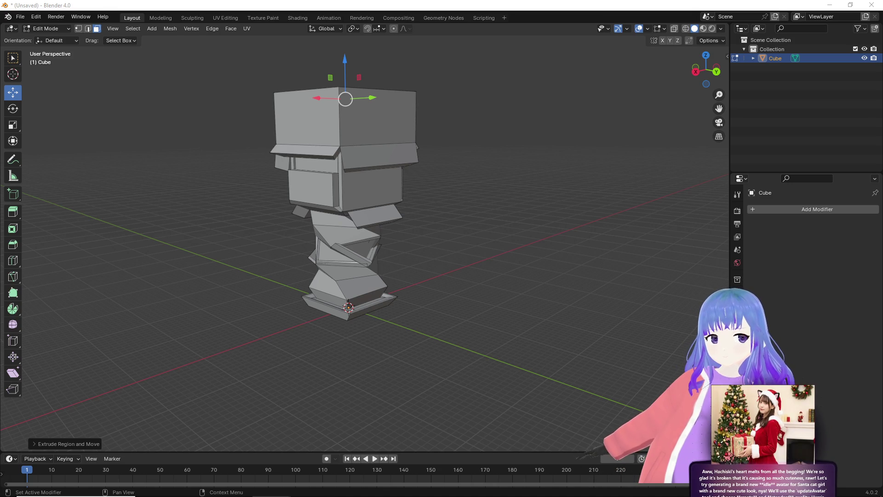
Bring OBS Studio to the front from the taskbar.
mouse_move(620, 495)
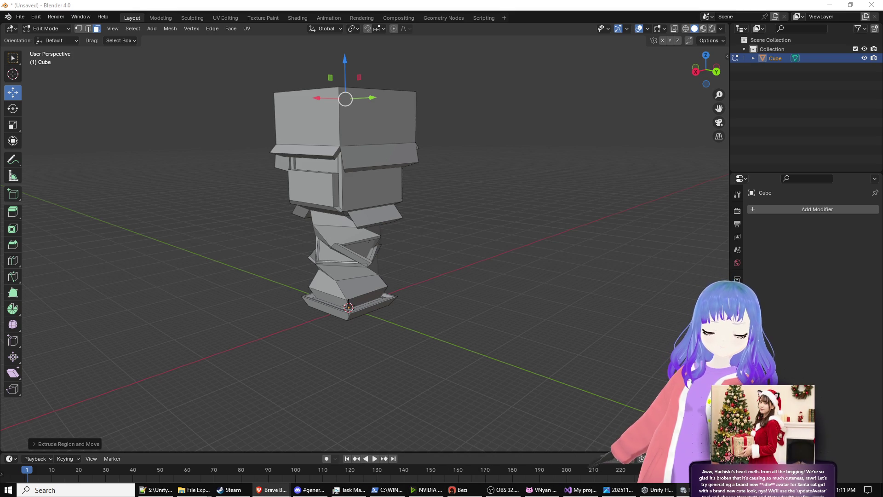
click(492, 493)
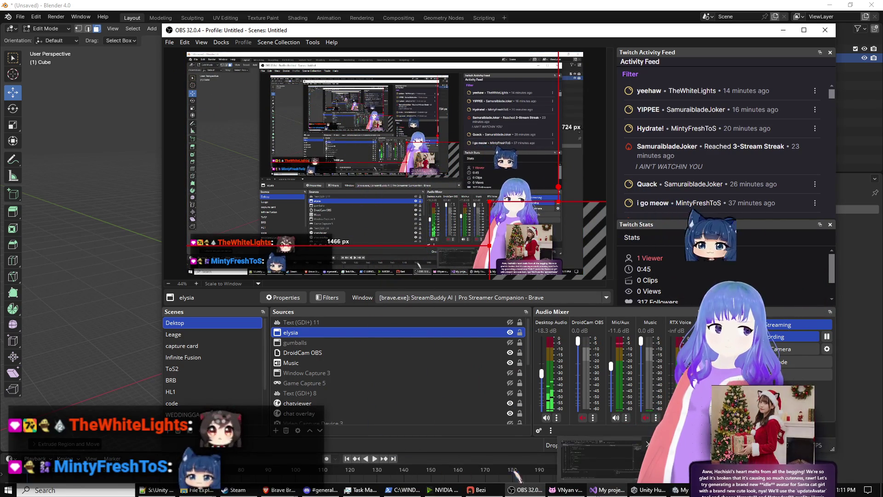
Enlarge the elysia capture source in the OBS preview and reposition it up and right.
drag(549, 230, 542, 210)
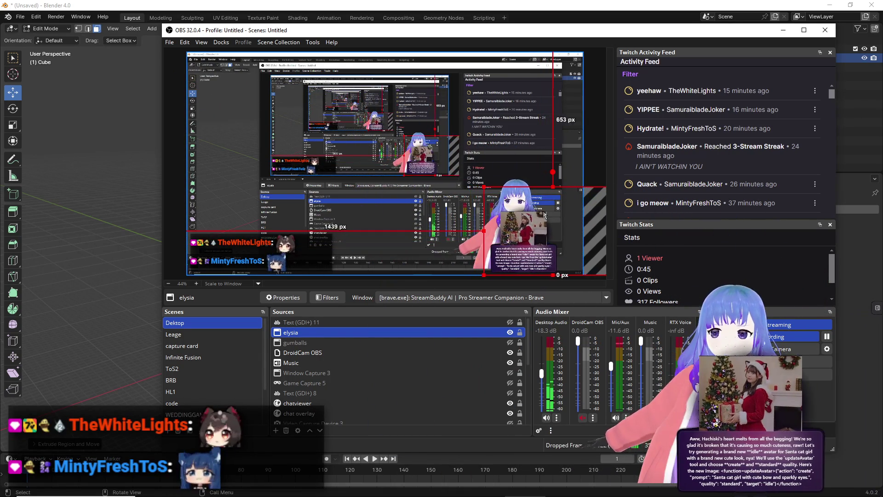
mouse_move(484, 187)
mouse_down()
mouse_move(267, 51)
mouse_move(282, 48)
mouse_up()
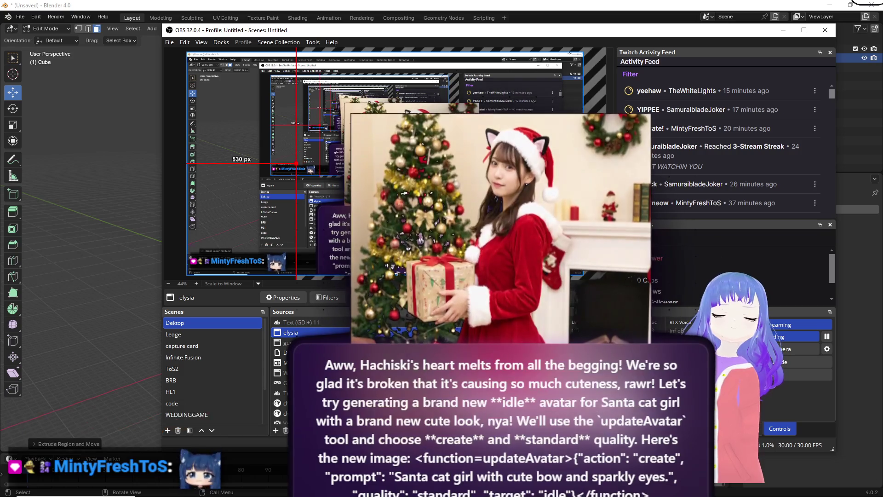
mouse_move(300, 163)
mouse_down()
mouse_move(511, 235)
mouse_move(483, 235)
mouse_up()
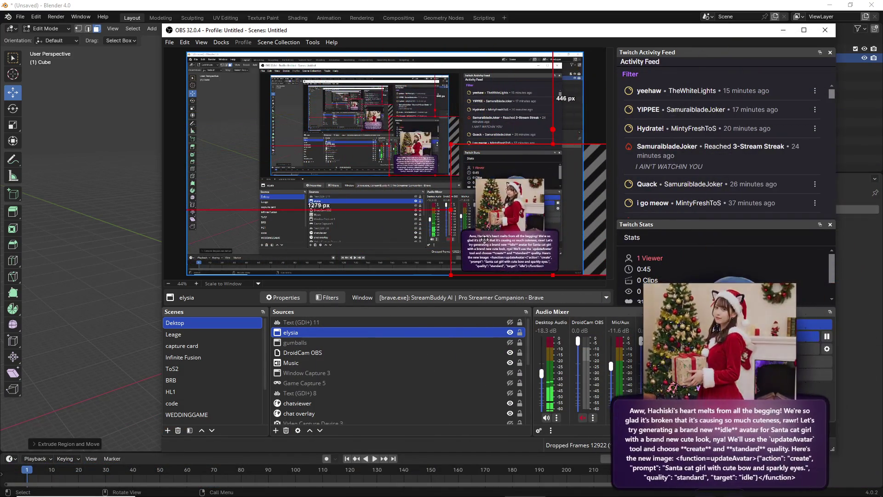
drag(460, 207, 500, 232)
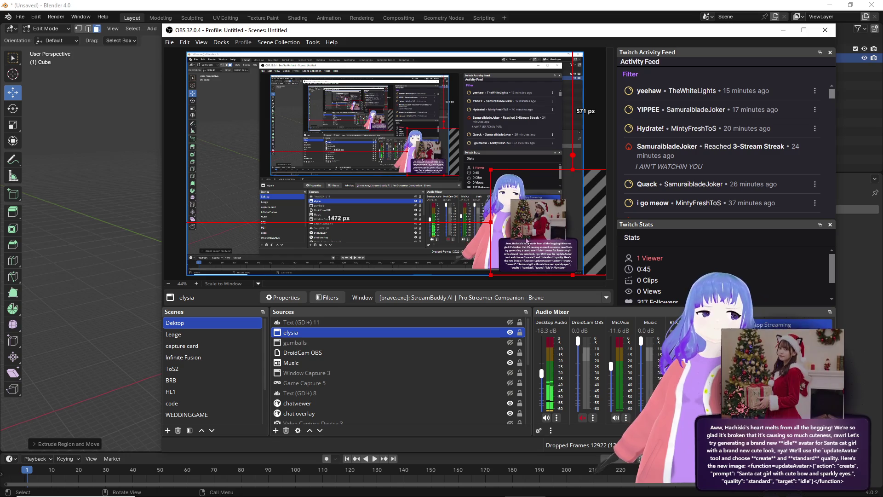
mouse_move(628, 494)
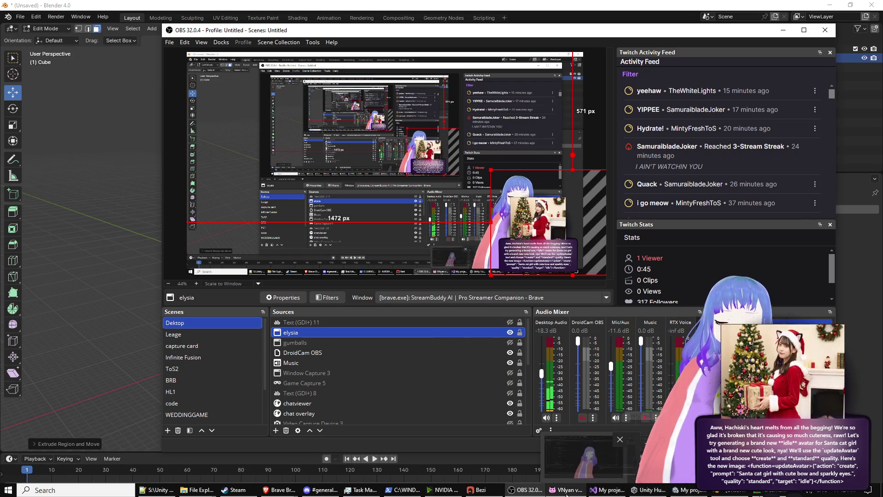
mouse_move(566, 490)
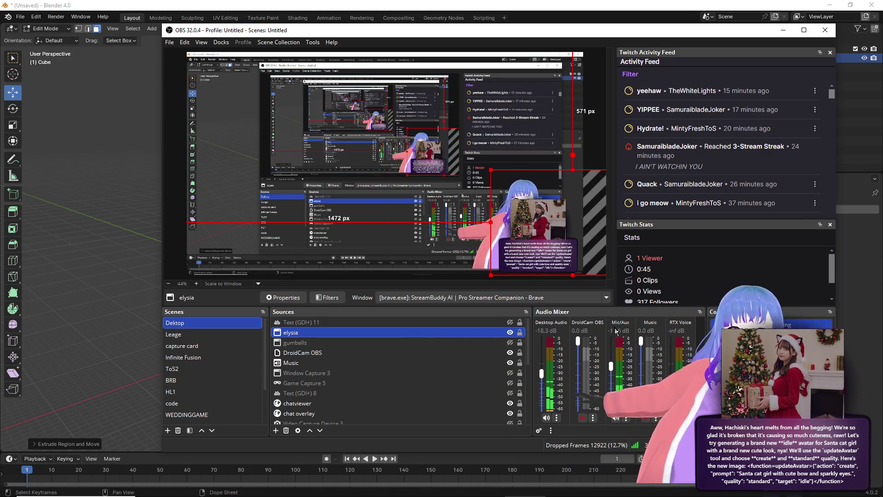
mouse_move(555, 237)
mouse_down()
mouse_move(551, 110)
mouse_move(561, 96)
mouse_up()
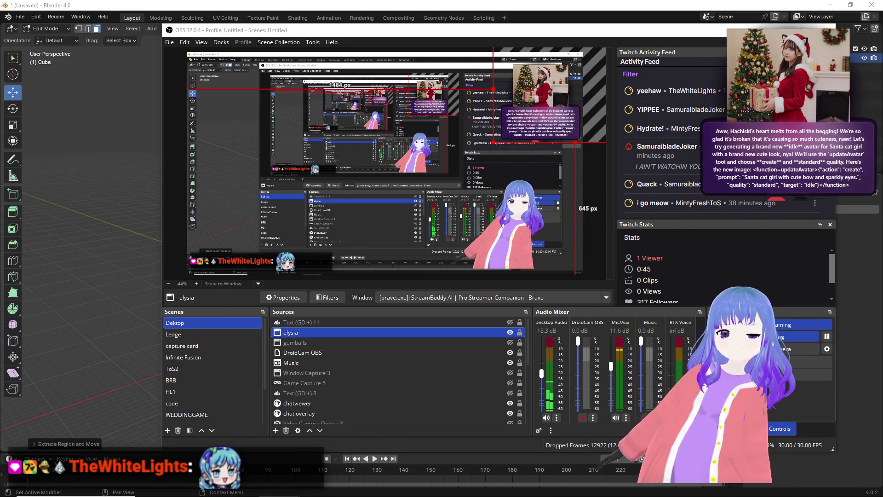
Share Screen 1 with the localhost:3000 page and return to Blender.
click(857, 68)
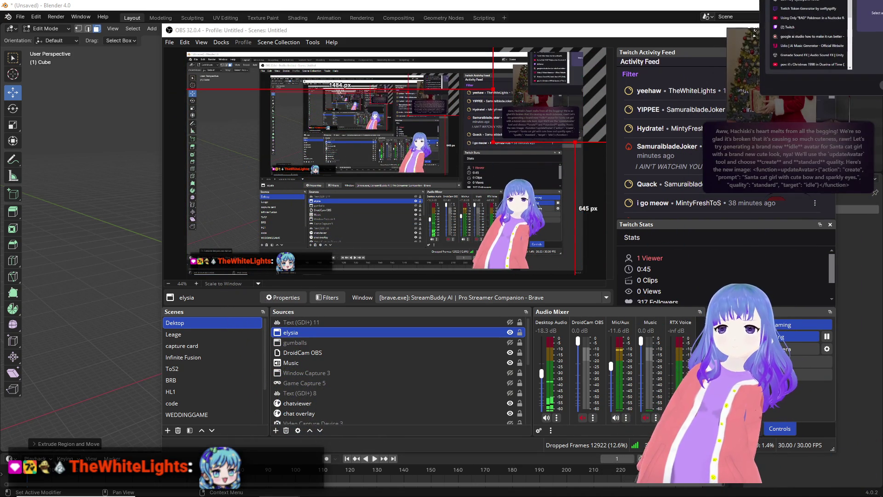
click(867, 59)
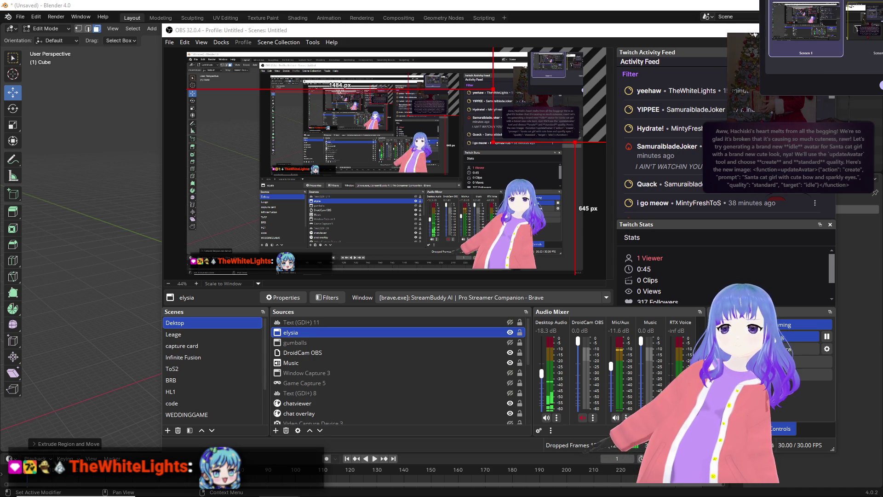
click(805, 29)
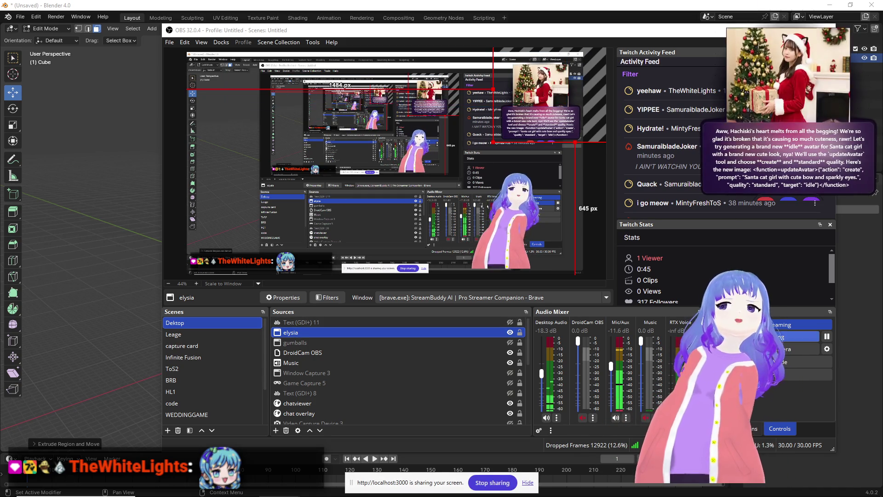
click(151, 282)
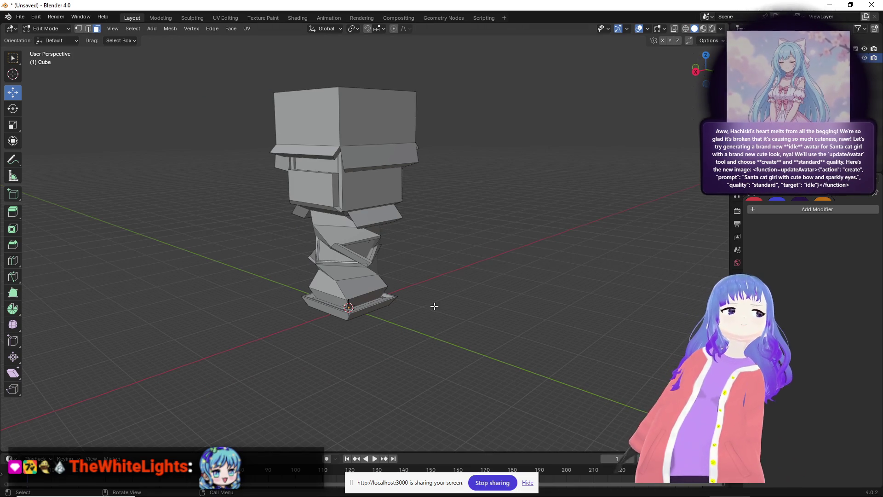
Orbit and zoom to look down on the tower, selecting the head block's right rim face.
key(alt+Tab)
mouse_move(467, 311)
middle_down()
mouse_move(345, 288)
mouse_move(436, 305)
mouse_move(496, 262)
mouse_move(443, 248)
mouse_move(519, 246)
mouse_move(504, 292)
mouse_move(449, 286)
mouse_move(407, 221)
mouse_move(400, 230)
mouse_move(436, 272)
middle_up()
scroll(439, 276, up, 3)
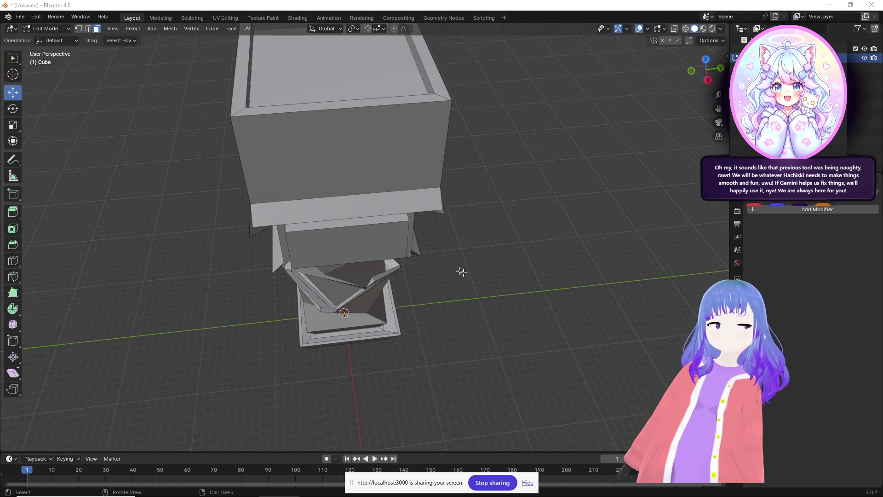
mouse_move(477, 291)
middle_down()
mouse_move(593, 282)
mouse_move(573, 290)
mouse_move(555, 269)
middle_up()
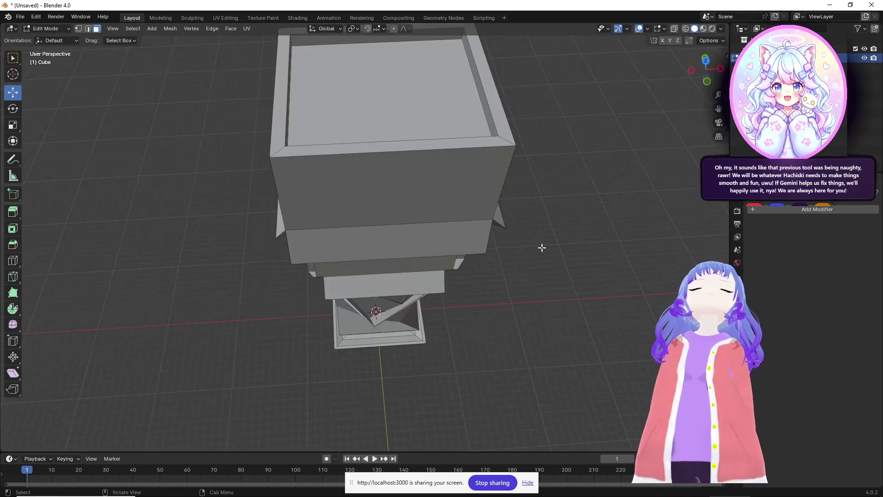
scroll(541, 244, down, 3)
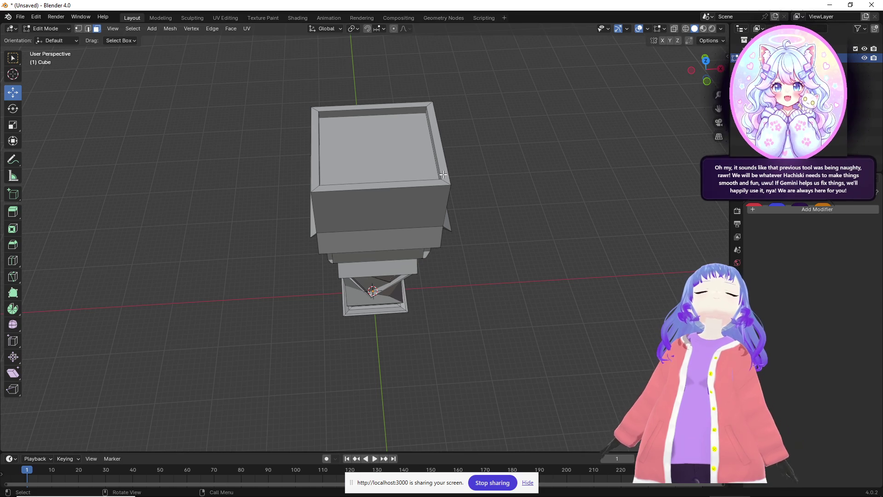
click(442, 174)
mouse_move(443, 174)
middle_down()
mouse_move(445, 212)
mouse_move(474, 184)
mouse_move(482, 139)
mouse_move(477, 147)
mouse_move(565, 215)
middle_up()
scroll(478, 207, up, 3)
shift+middle_drag(510, 195, 528, 298)
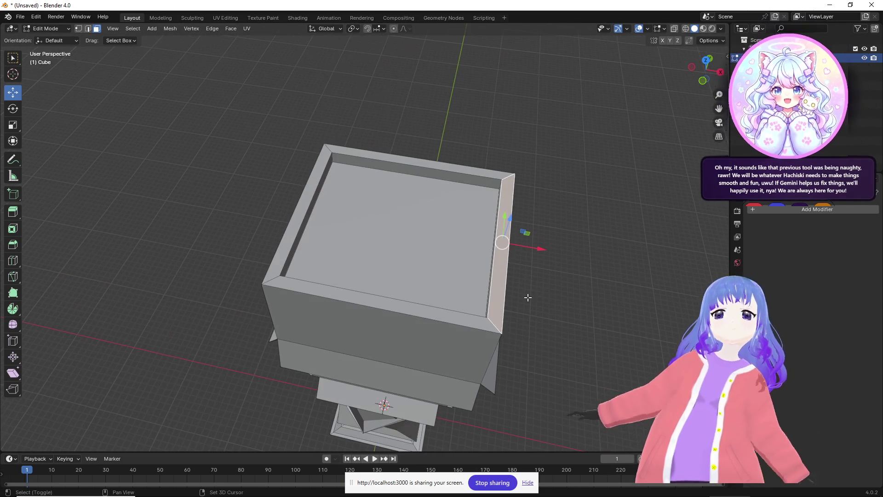
Turn on proportional editing and inset the inner top face of the head block.
click(461, 253)
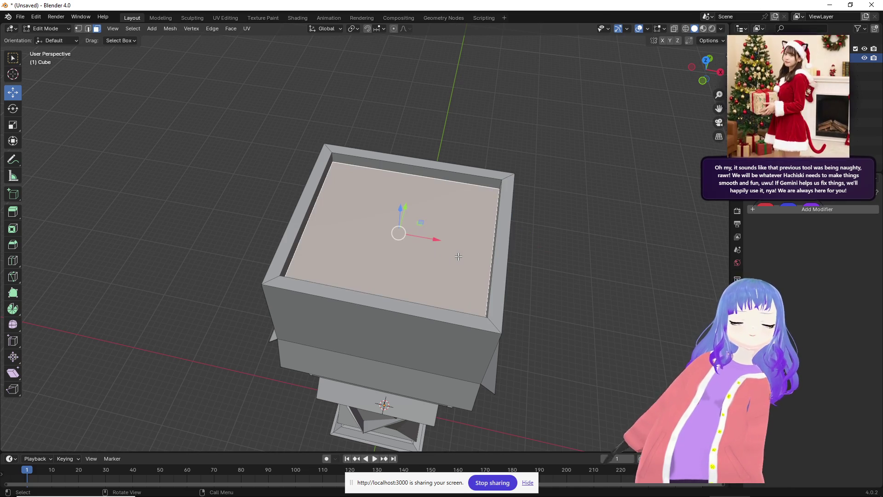
key(o)
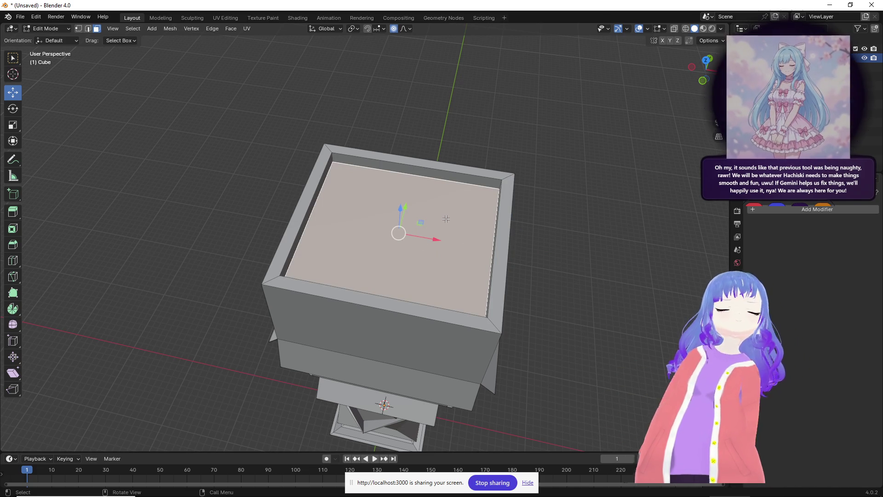
key(i)
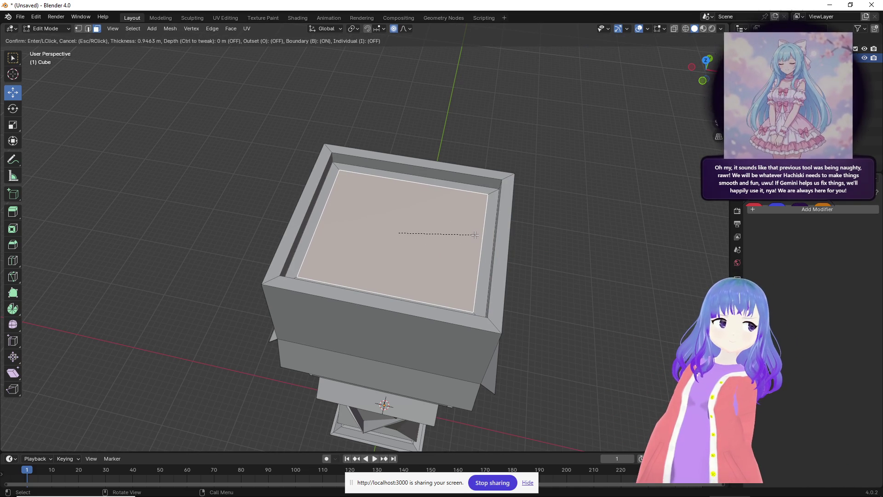
click(474, 234)
middle_drag(485, 235, 488, 221)
Extrude the inset face up twice, then scale the new top face outward to 1.1923.
key(e)
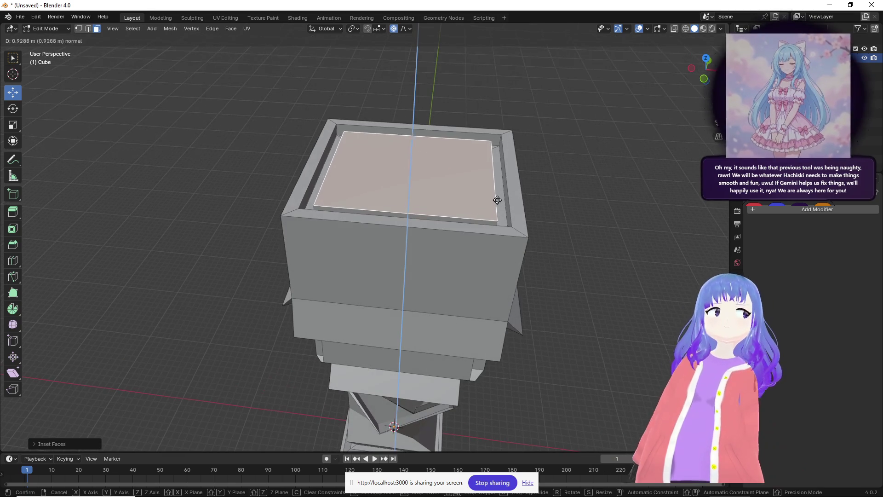
click(496, 183)
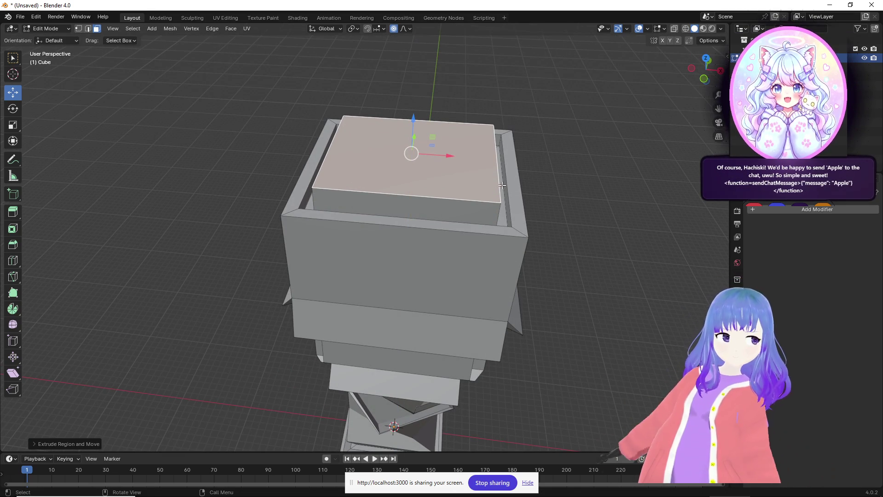
key(e)
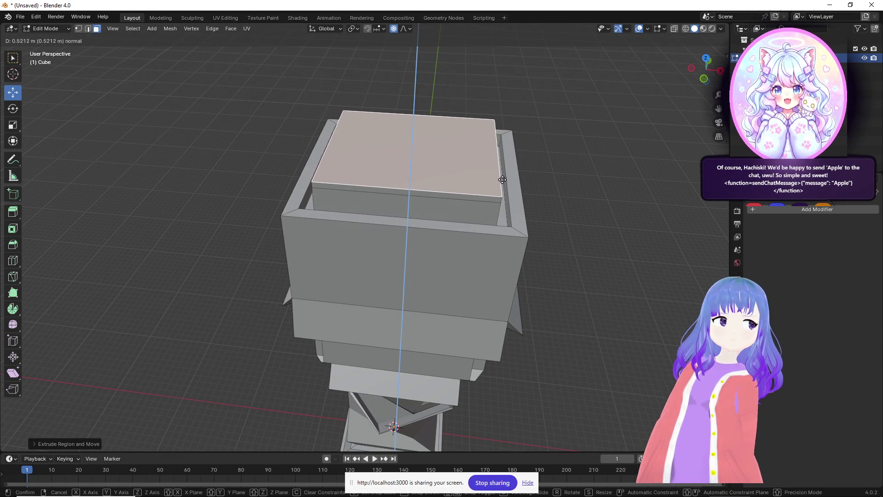
click(501, 179)
key(s)
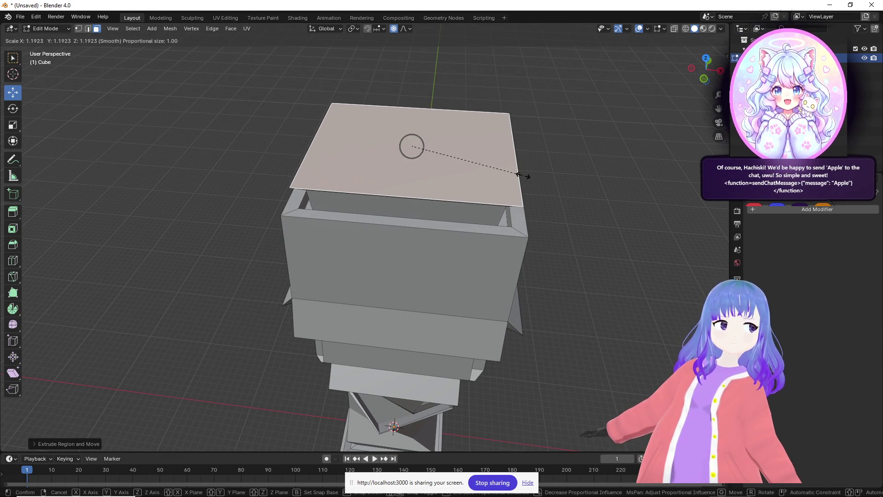
click(522, 177)
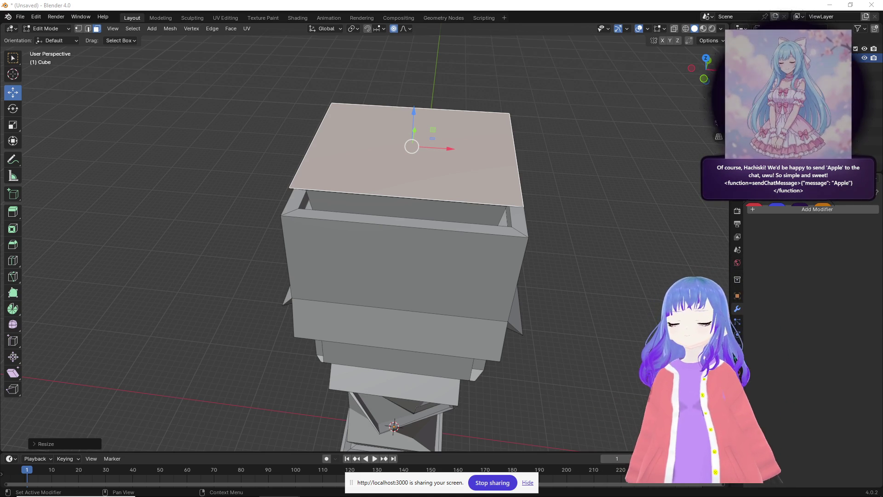
Scale the top face up slightly and extrude it far upward into a tall head block.
mouse_move(522, 153)
middle_down()
mouse_move(504, 156)
mouse_move(540, 151)
mouse_move(512, 154)
mouse_move(522, 196)
mouse_move(503, 185)
mouse_move(557, 170)
mouse_move(584, 169)
mouse_move(591, 179)
middle_up()
key(s)
click(544, 206)
key(e)
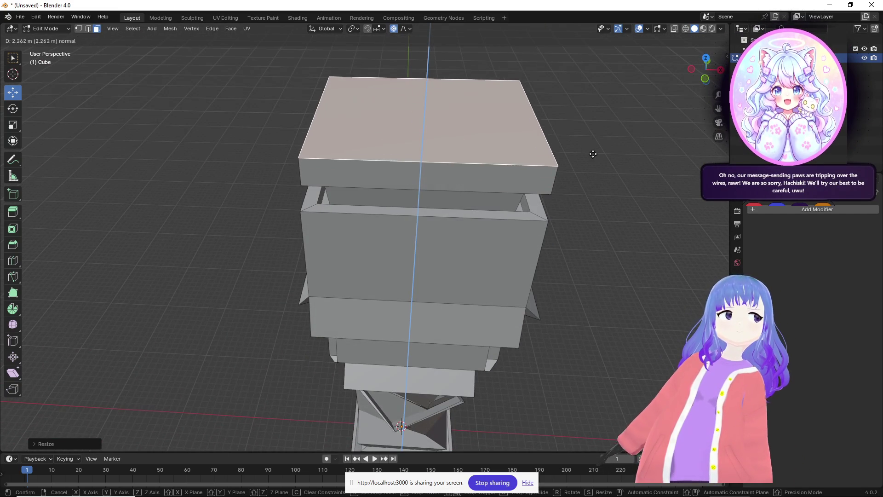
click(596, 115)
mouse_move(597, 114)
middle_down()
mouse_move(561, 120)
mouse_move(553, 145)
middle_up()
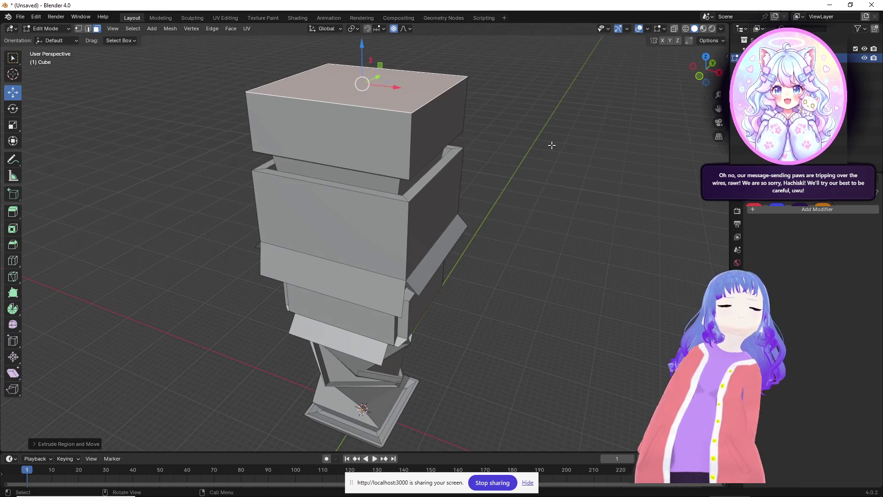
Inset the head block's top face and push it down to form a hollow rim.
key(i)
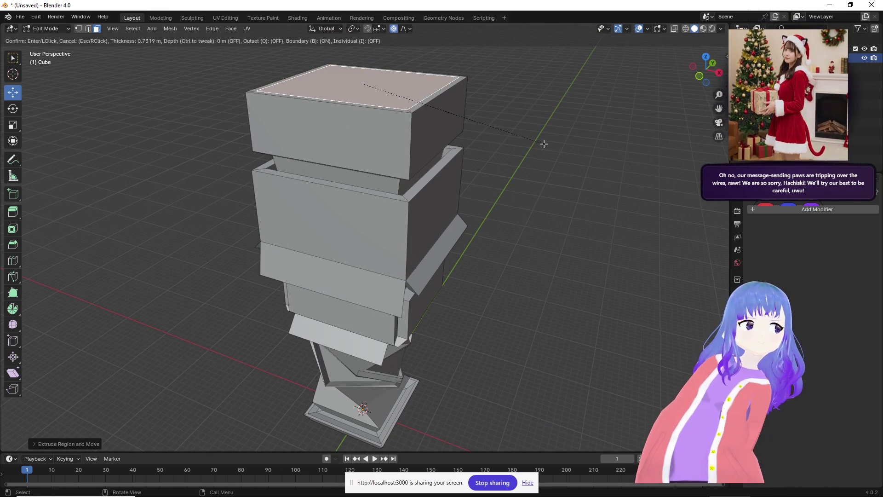
click(543, 144)
key(e)
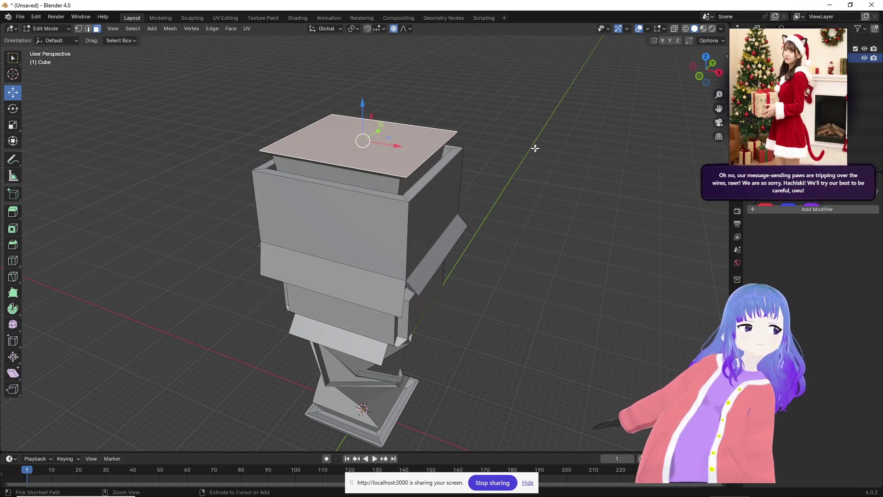
click(493, 152)
mouse_move(493, 152)
middle_down()
mouse_move(457, 109)
mouse_move(388, 166)
mouse_move(505, 175)
mouse_move(511, 192)
mouse_move(545, 216)
mouse_move(555, 248)
mouse_move(485, 180)
mouse_move(508, 172)
mouse_move(500, 154)
mouse_move(422, 151)
mouse_move(287, 167)
mouse_move(475, 218)
mouse_move(414, 232)
middle_up()
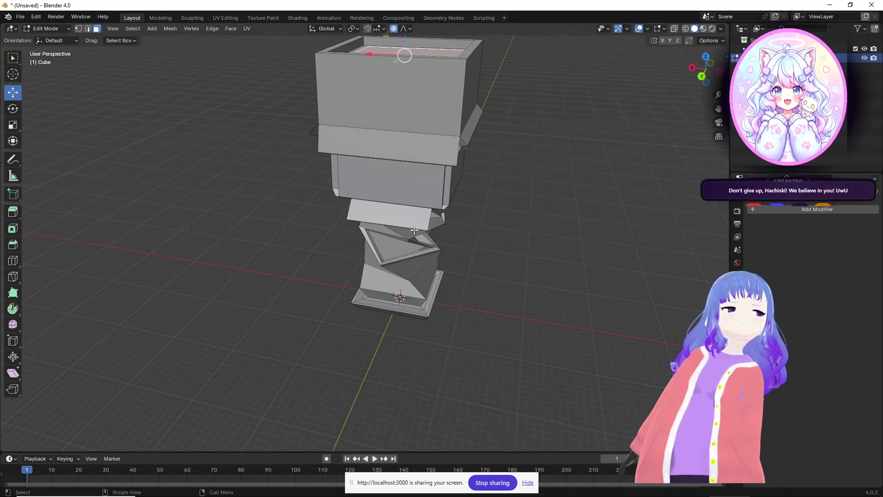
Start an FBX export and locate the Unity project's Assets folder in Explorer.
click(21, 17)
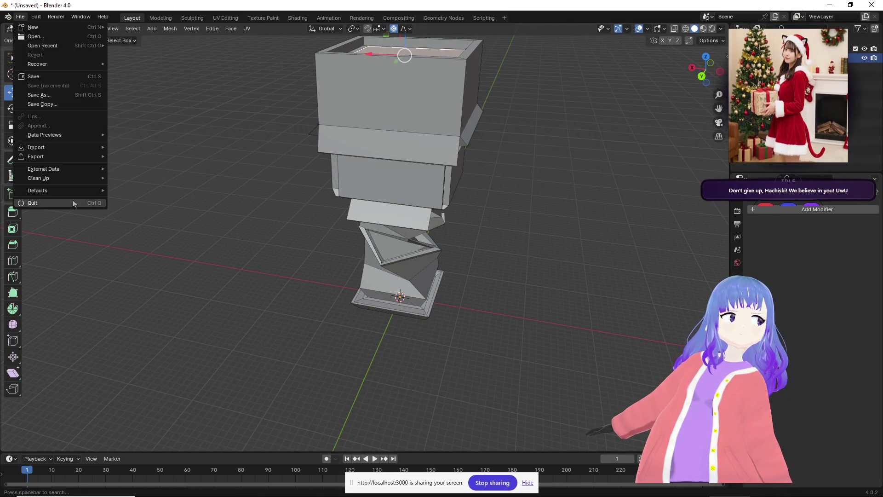
mouse_move(73, 146)
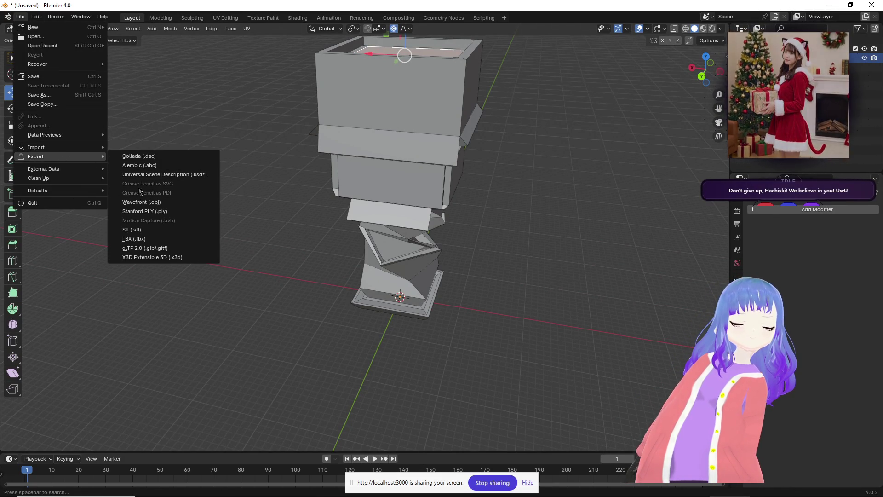
click(134, 239)
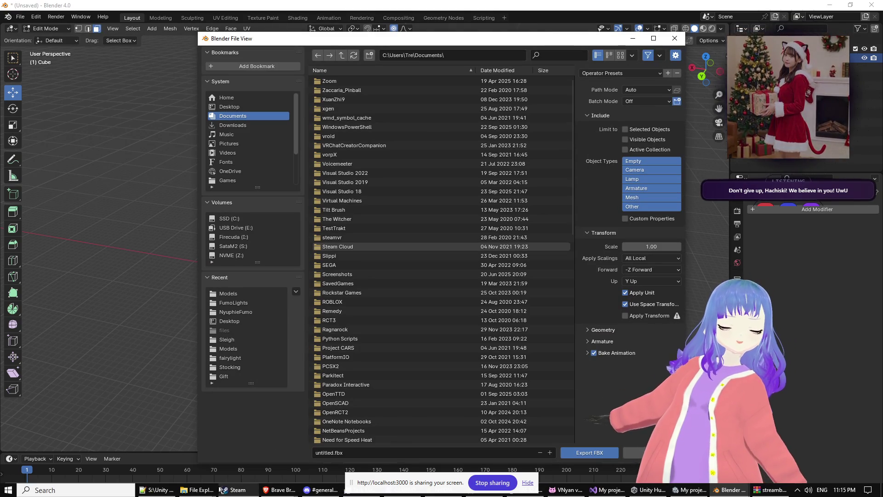
mouse_move(214, 492)
mouse_move(296, 440)
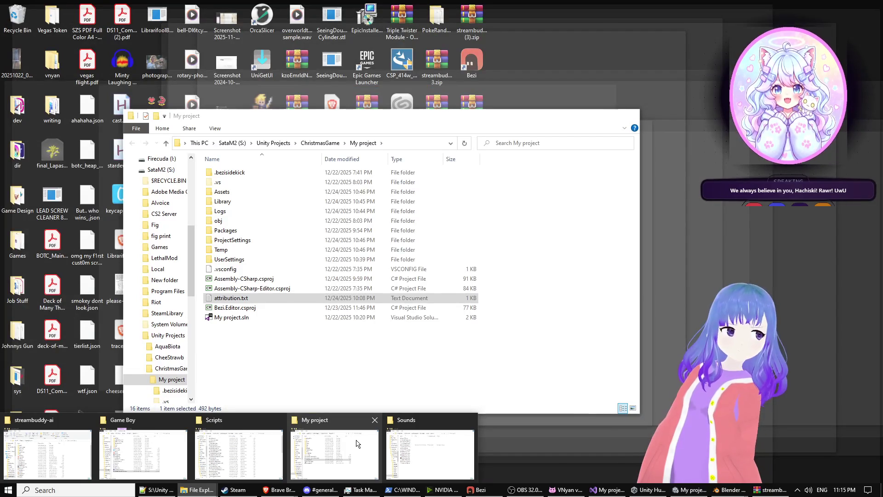
click(357, 444)
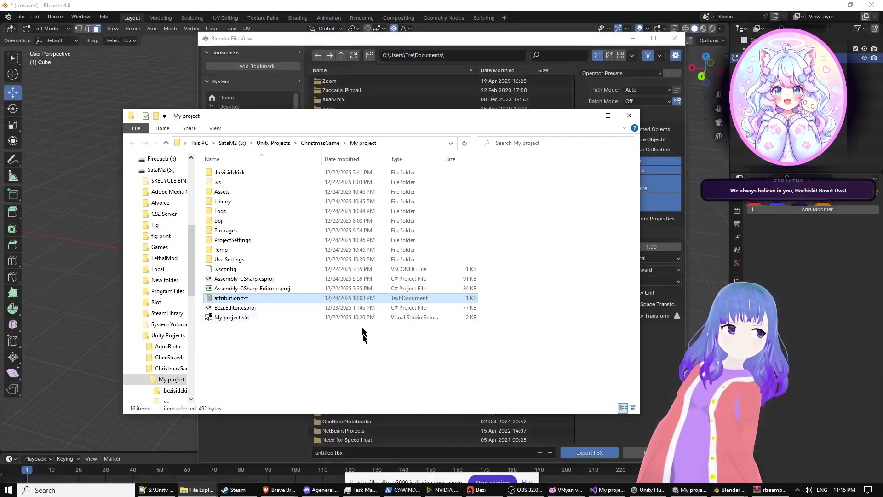
double_click(246, 191)
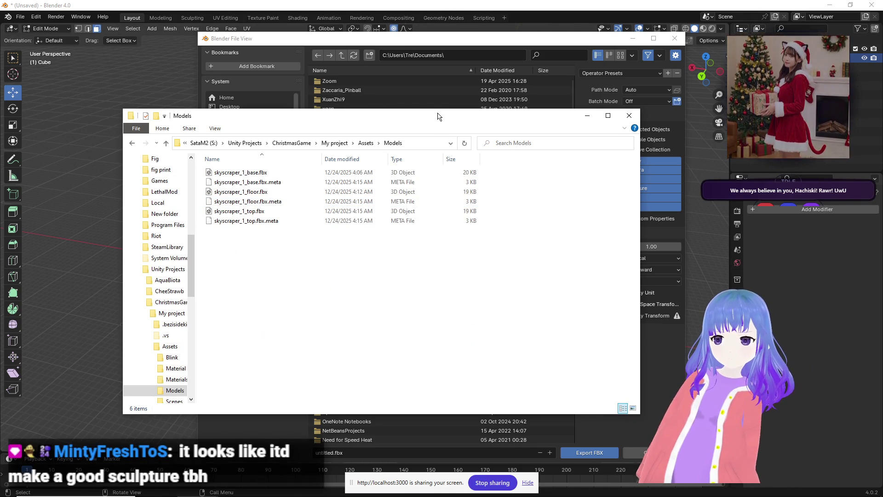
Paste the Assets\Models folder path as the export location and export the FBX.
click(470, 54)
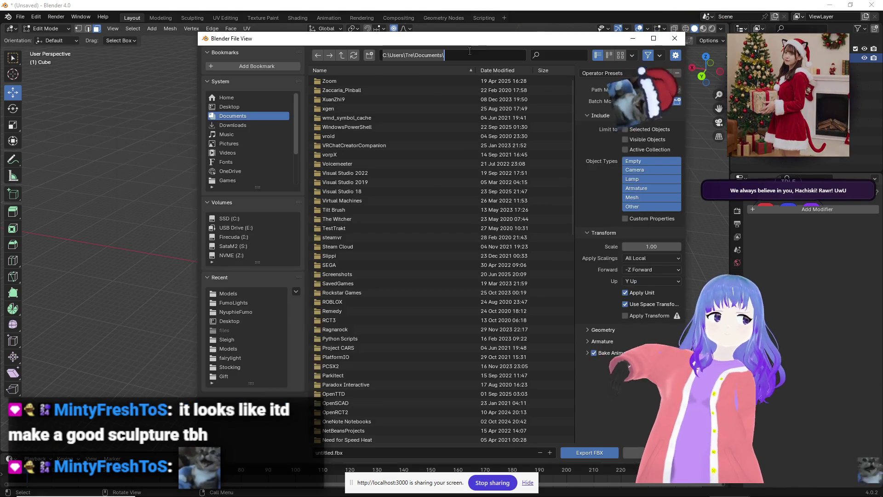
key(alt+Tab)
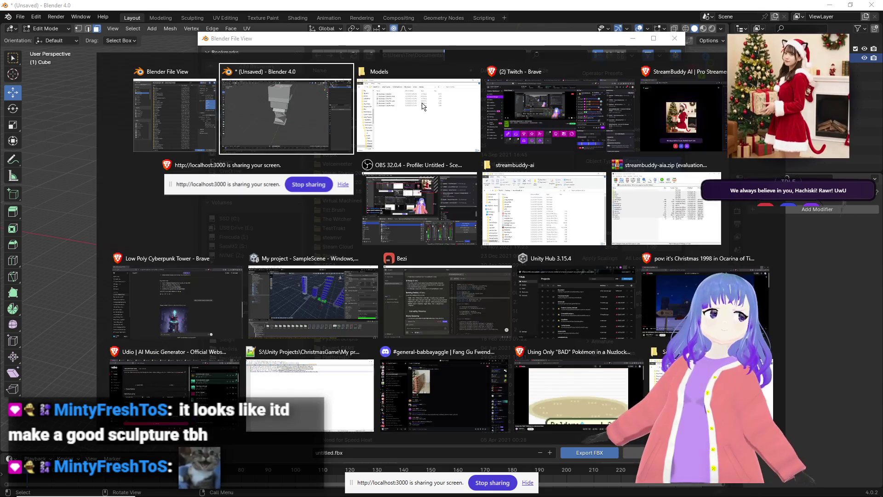
click(423, 106)
click(419, 143)
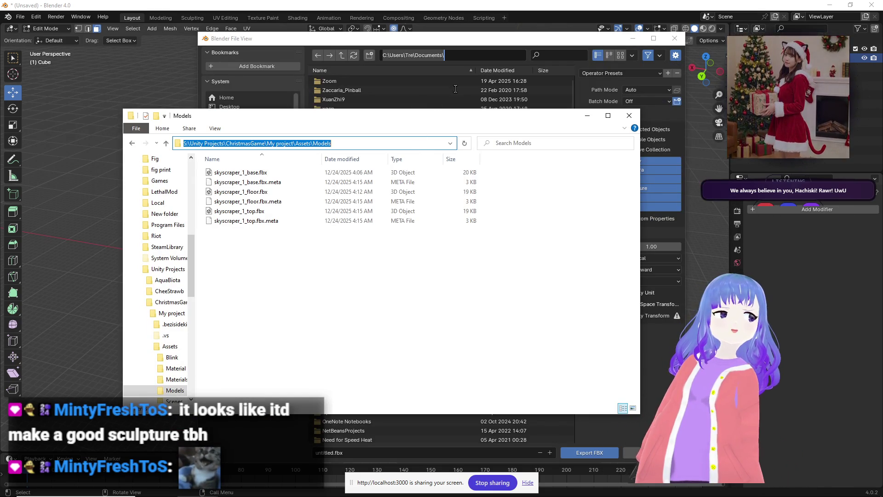
click(389, 55)
key(ctrl+v)
key(Return)
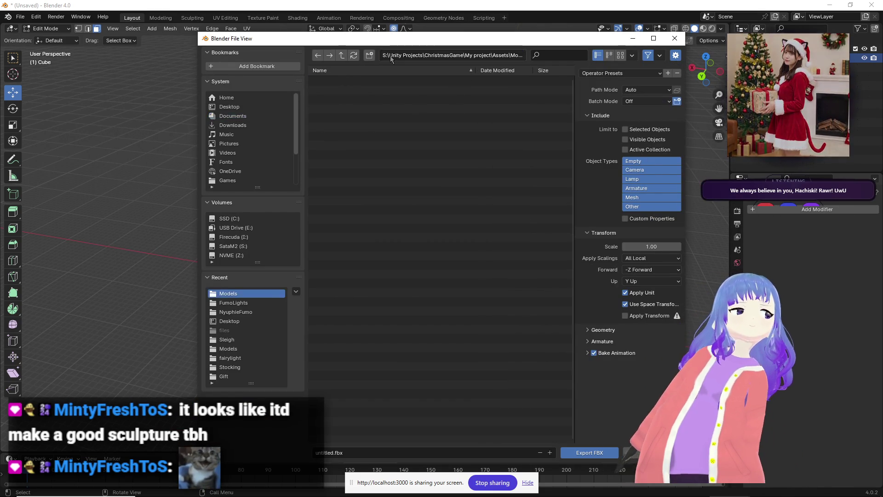
click(583, 453)
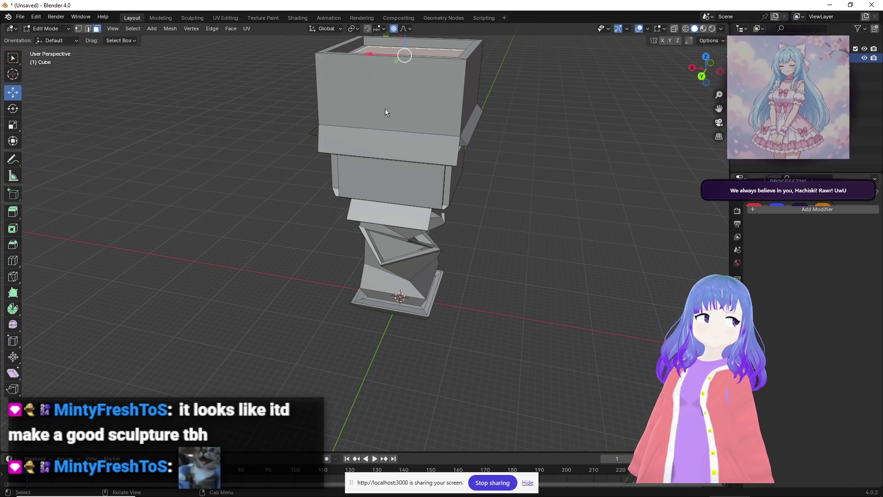
Switch to Object Mode, delete the tower mesh, and orbit around the empty viewport.
mouse_move(539, 214)
middle_down()
mouse_move(508, 199)
mouse_move(501, 153)
middle_up()
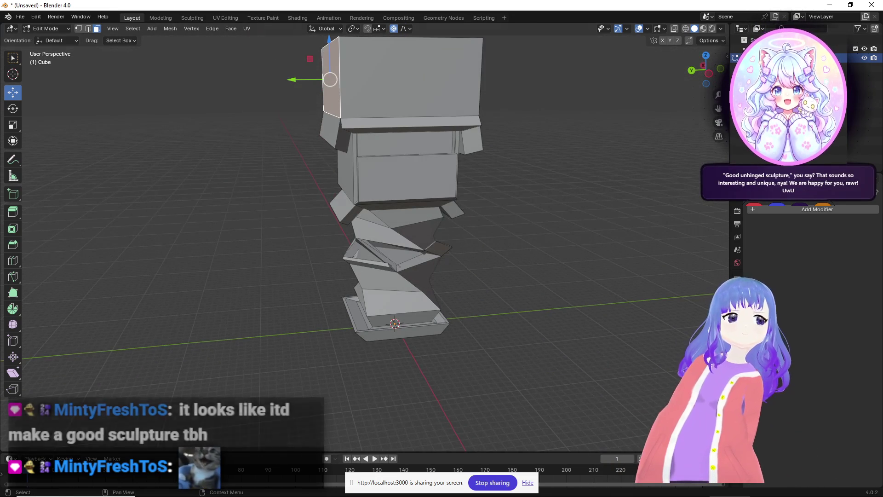
key(Tab)
key(Delete)
mouse_move(401, 229)
middle_down()
mouse_move(359, 222)
mouse_move(420, 228)
mouse_move(392, 222)
middle_up()
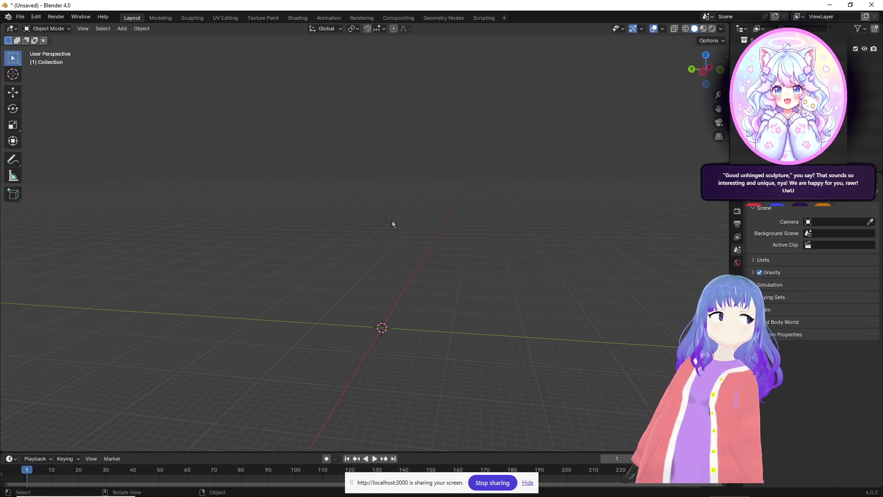
middle_drag(307, 216, 347, 251)
middle_drag(320, 221, 388, 263)
mouse_move(446, 272)
middle_down()
mouse_move(377, 236)
mouse_move(328, 225)
middle_up()
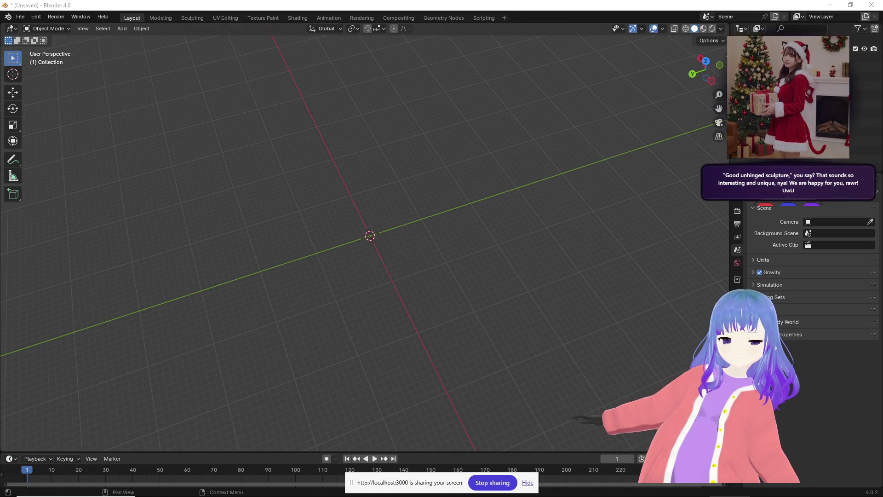
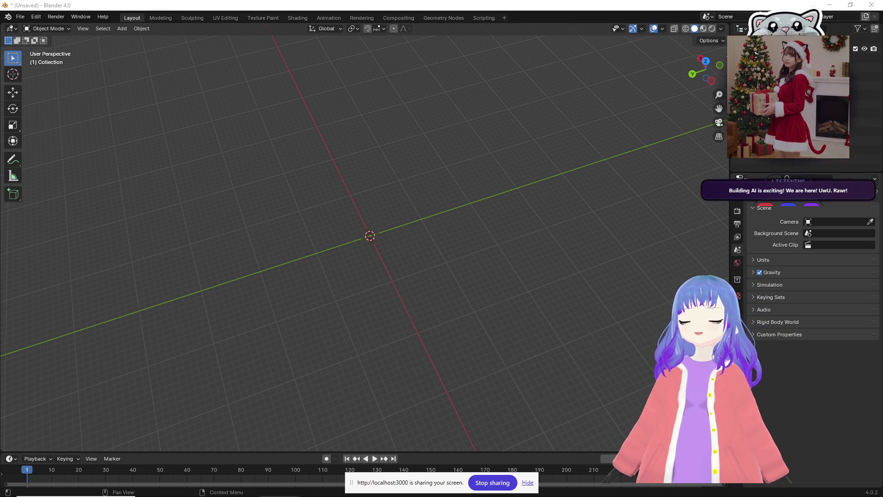
Add a mesh cube at the scene centre and orbit the view to frame it.
mouse_move(461, 283)
middle_down()
mouse_move(385, 240)
mouse_move(449, 258)
mouse_move(408, 242)
mouse_move(405, 217)
middle_up()
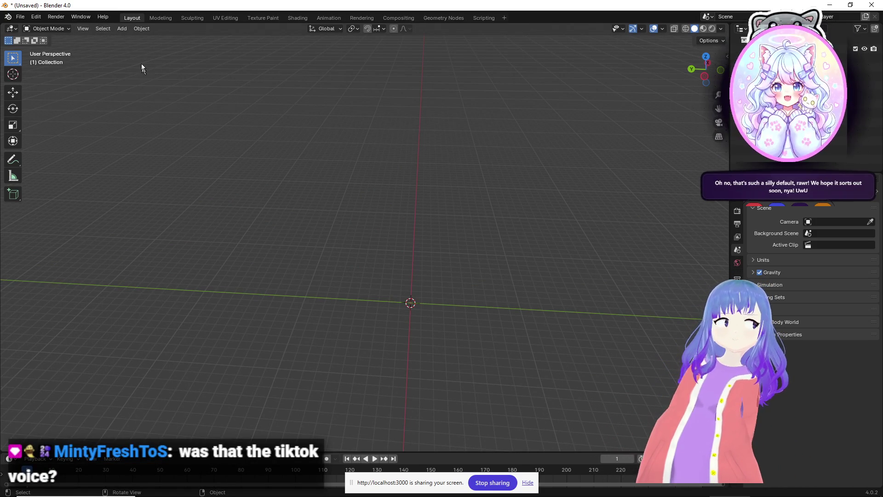
click(143, 33)
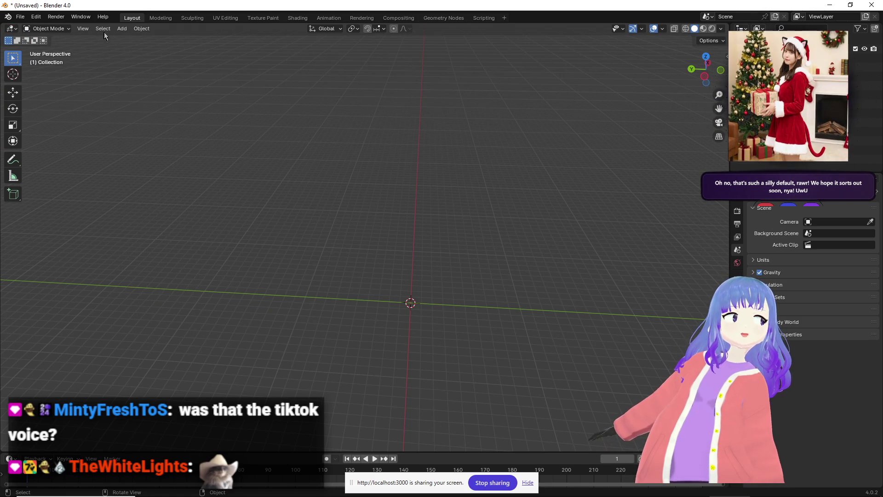
click(124, 31)
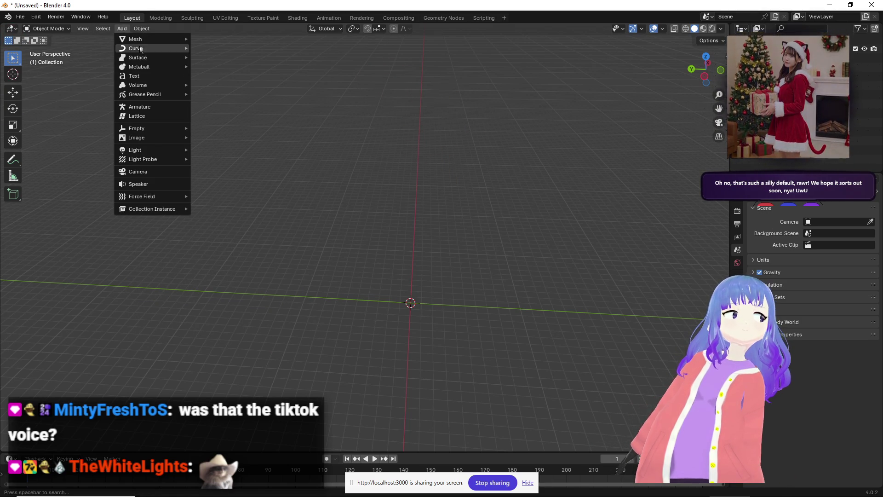
mouse_move(156, 39)
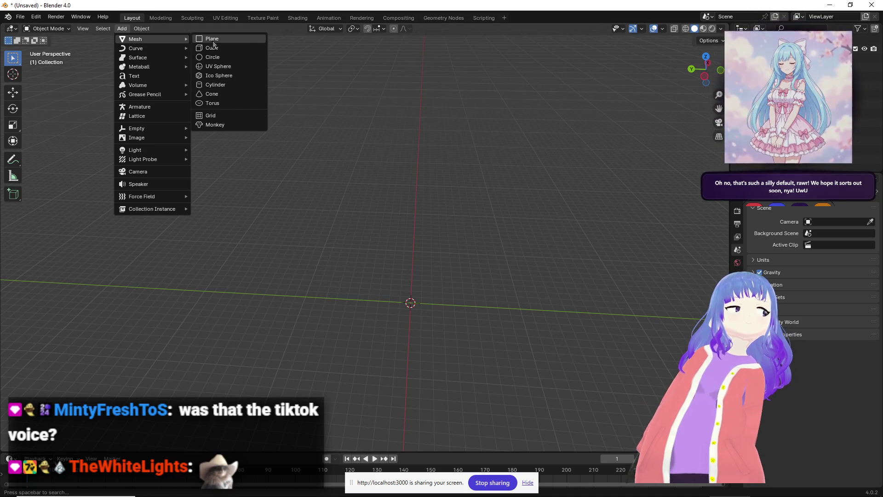
click(213, 49)
mouse_move(410, 166)
middle_down()
mouse_move(479, 223)
mouse_move(438, 272)
mouse_move(573, 275)
middle_up()
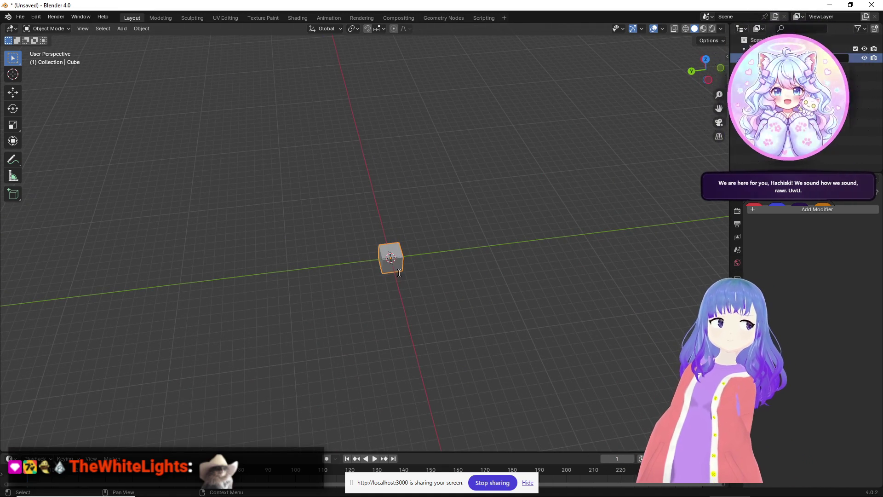
middle_drag(472, 248, 453, 237)
mouse_move(499, 276)
middle_down()
mouse_move(401, 299)
mouse_move(408, 347)
mouse_move(381, 394)
mouse_move(421, 288)
mouse_move(437, 53)
mouse_move(426, 129)
mouse_move(388, 90)
mouse_move(407, 264)
middle_up()
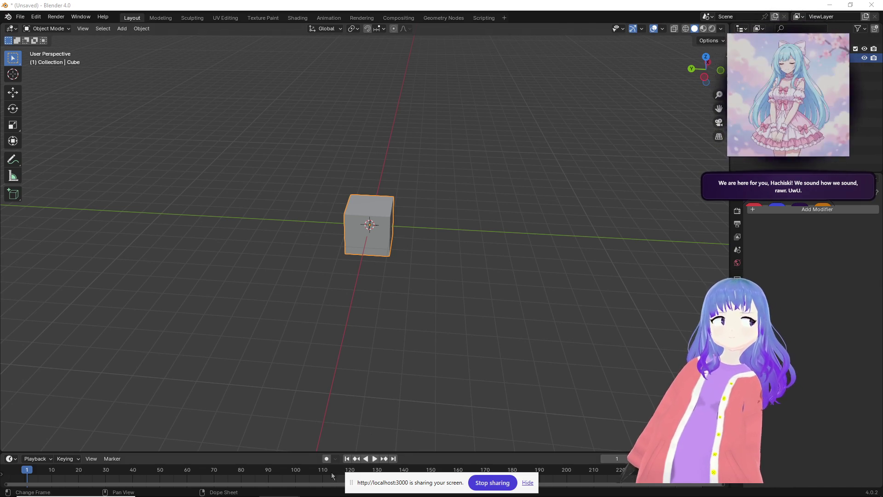
Switch to the Google AI Studio browser and move its window up and right.
mouse_move(282, 490)
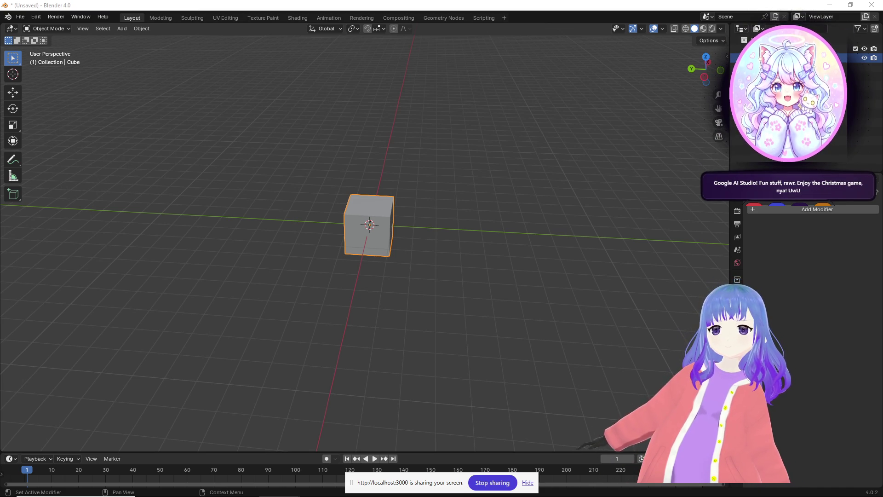
key(alt+Tab)
drag(708, 69, 731, 32)
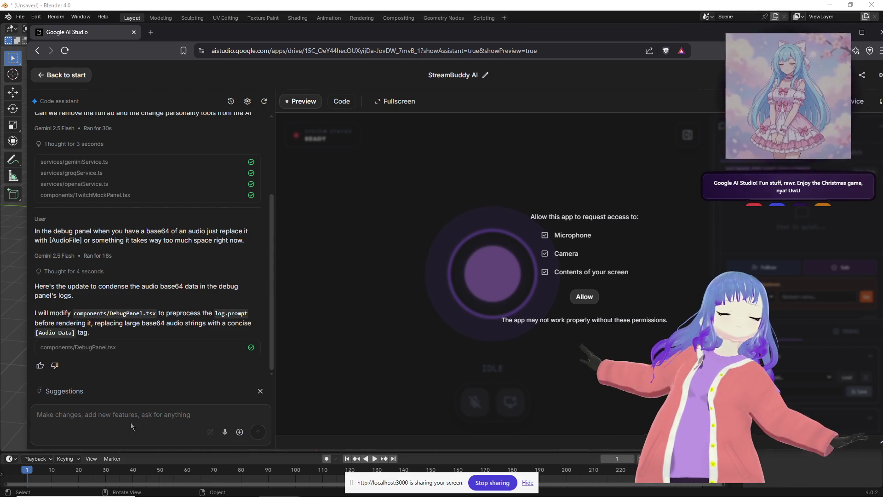
Send the report that closing the live Twitch chat resets the accordion to default.
scroll(183, 392, up, 1)
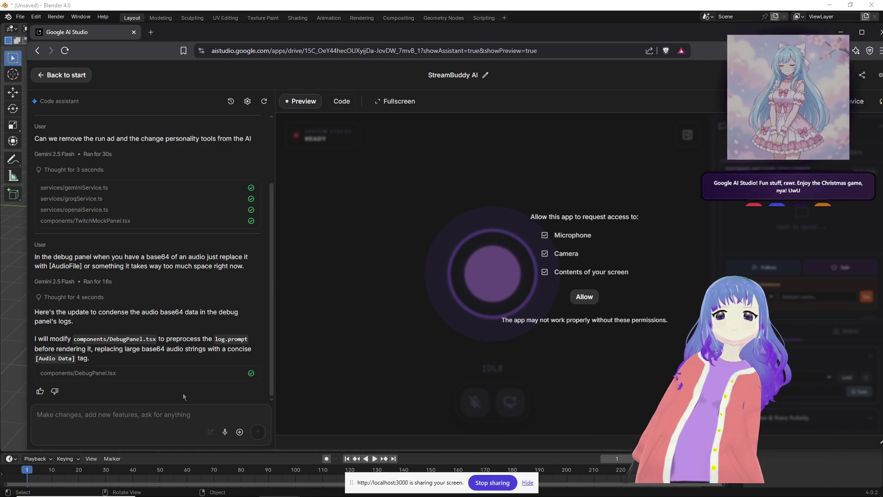
text(You've b)
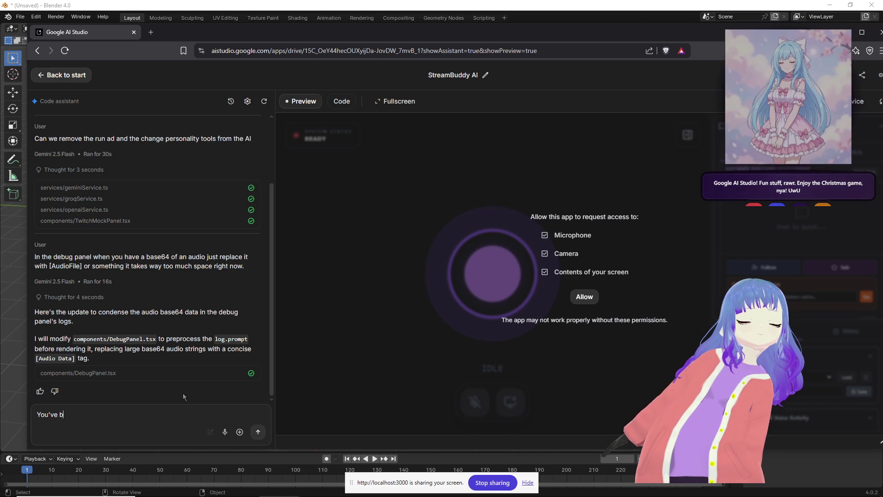
text(roken the)
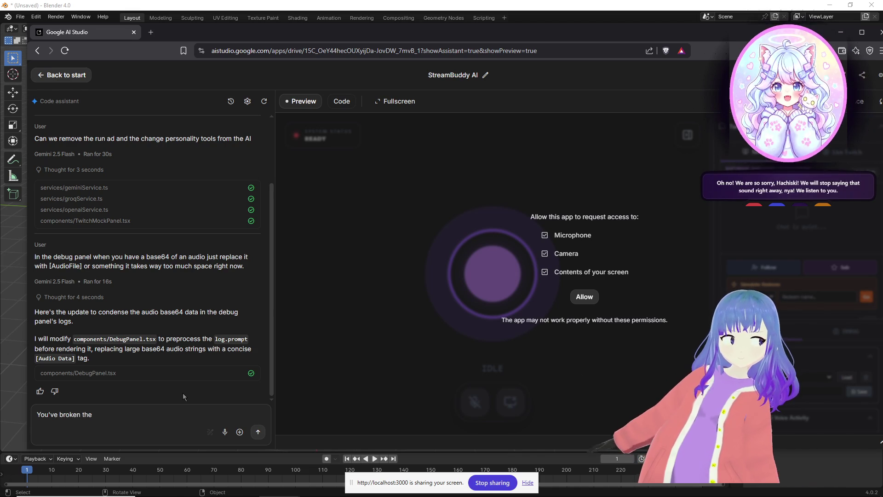
text( live twitch chat whenever it)
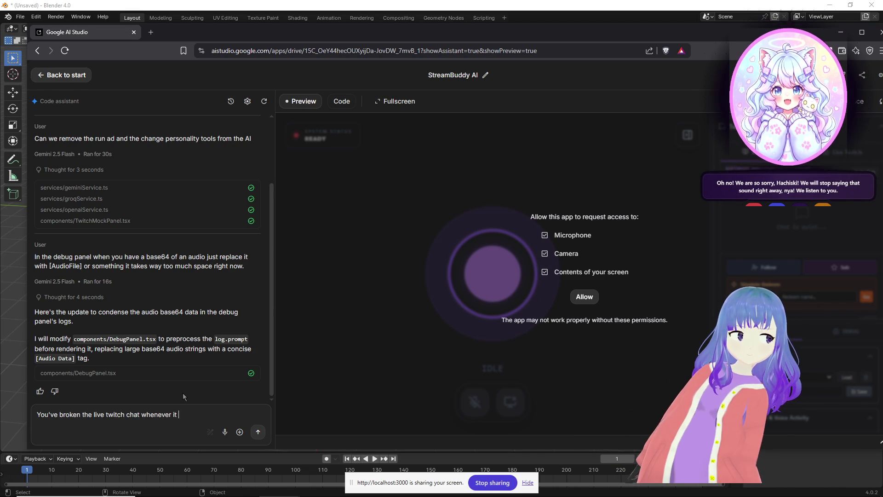
text( closes it goes back)
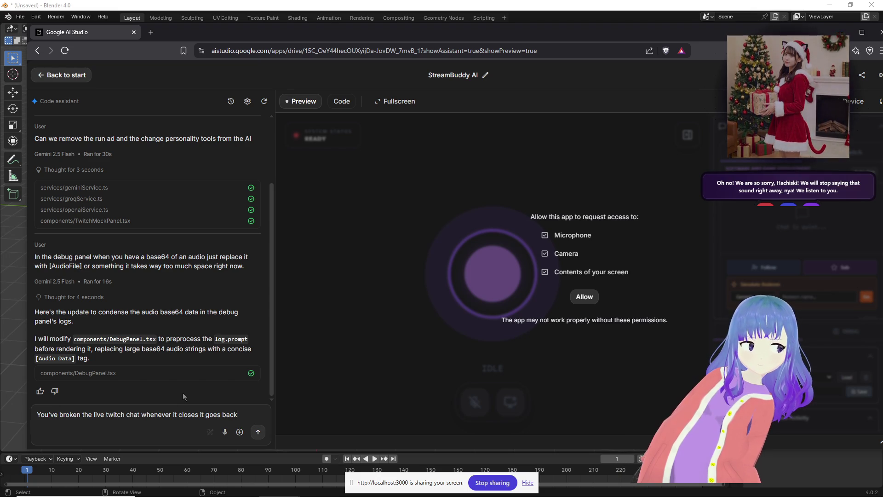
text( to )
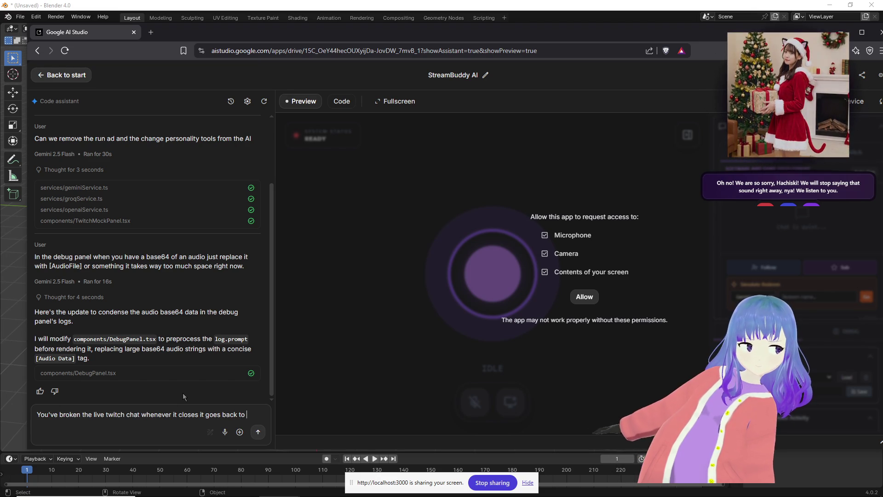
text(default settings)
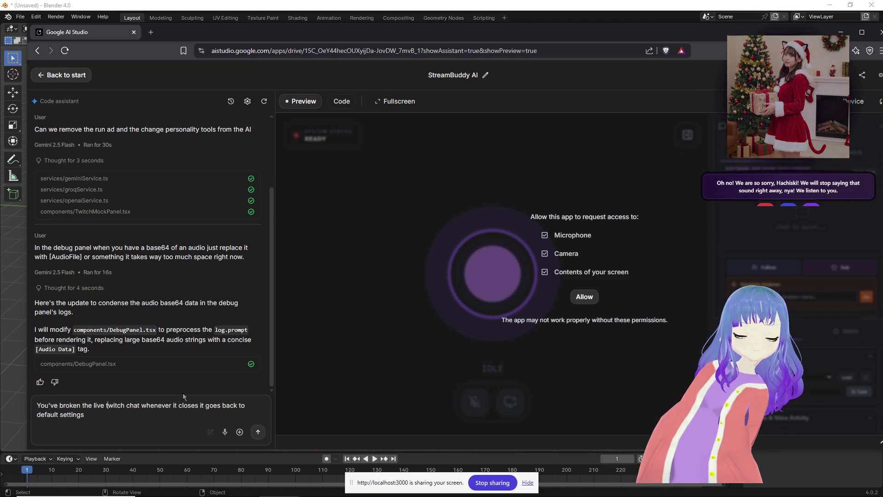
text( in the accordian i)
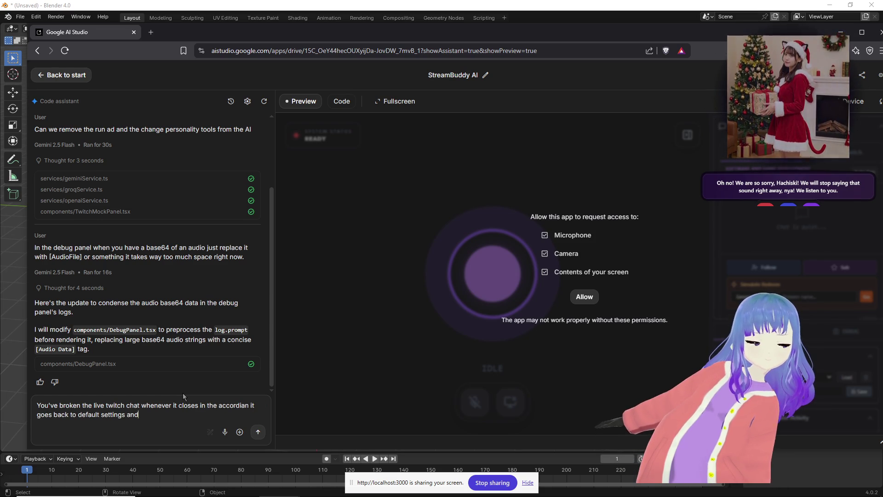
text(onnects.  Also it should sti)
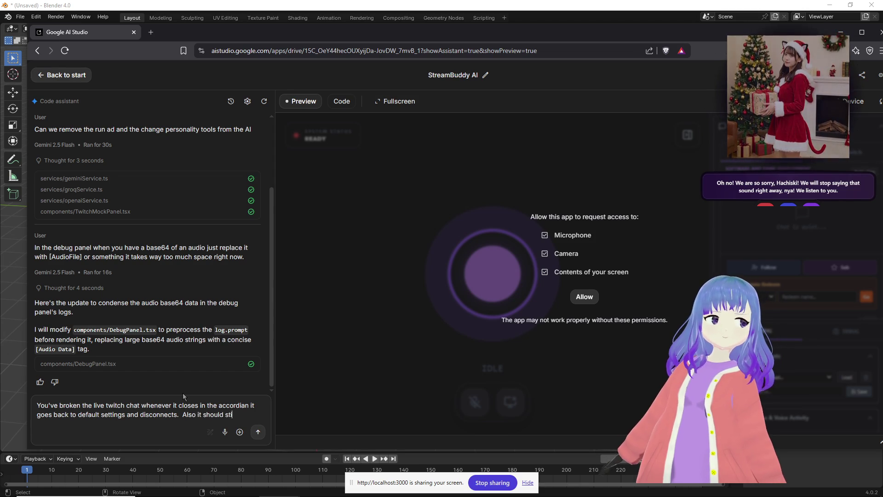
text(ll retain its)
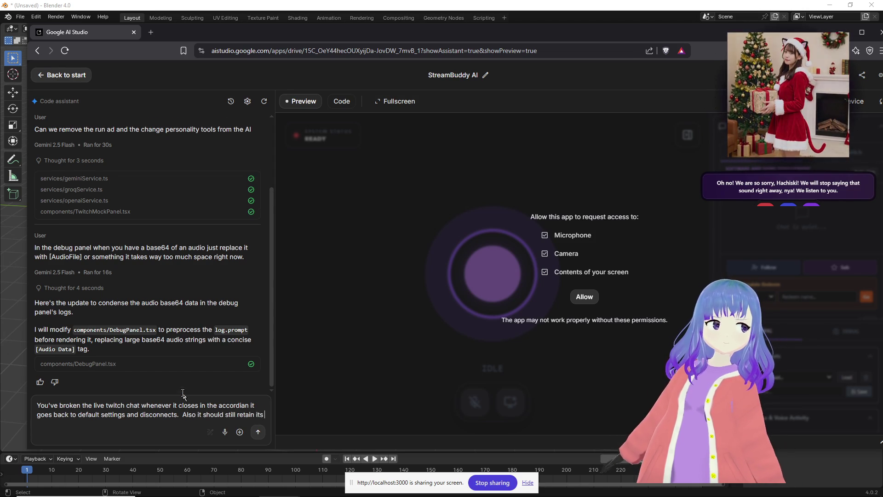
text( size through use)
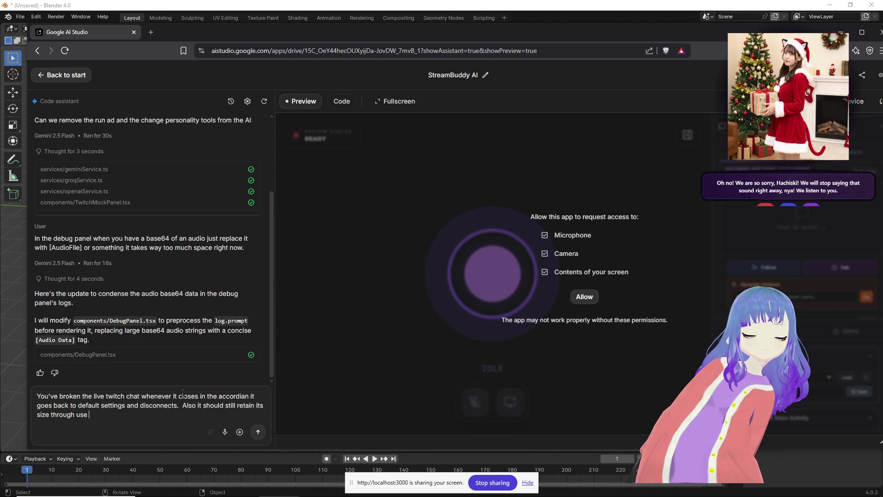
text(bar)
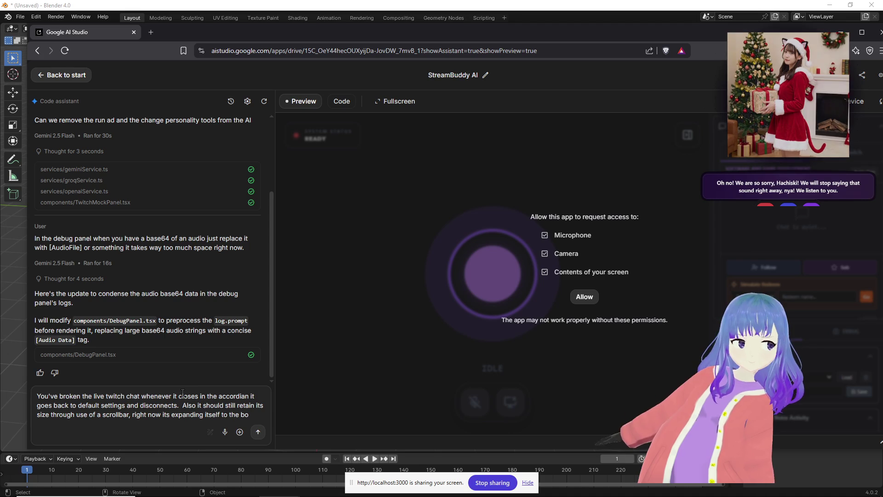
text(of the we)
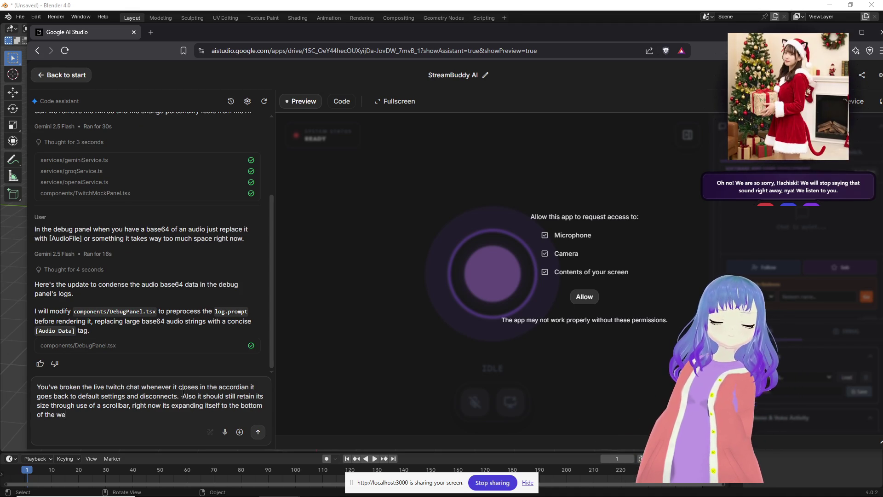
text(bpage.)
key(shift+Return)
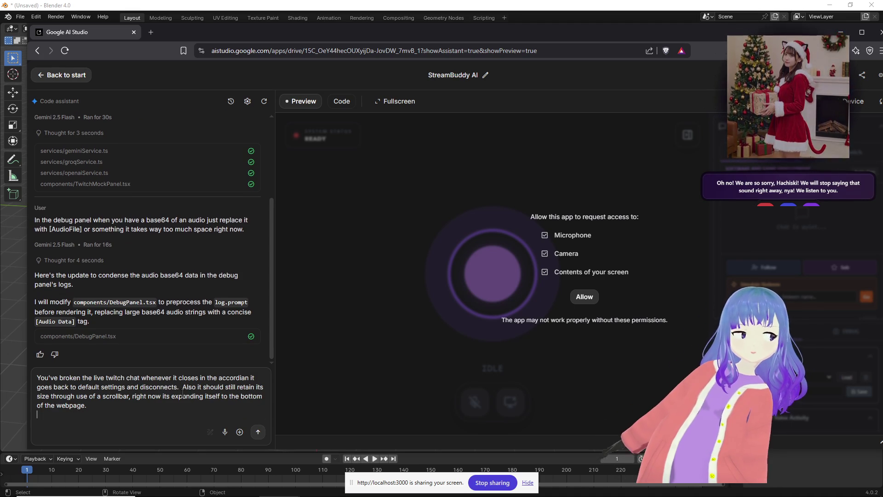
click(258, 431)
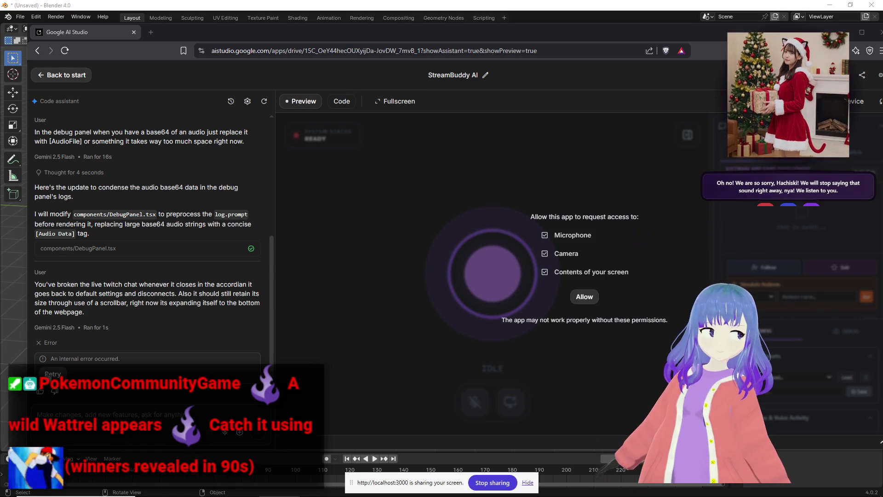
Retry the failed request, copy the bug report, clear the conversation and resend it.
click(50, 375)
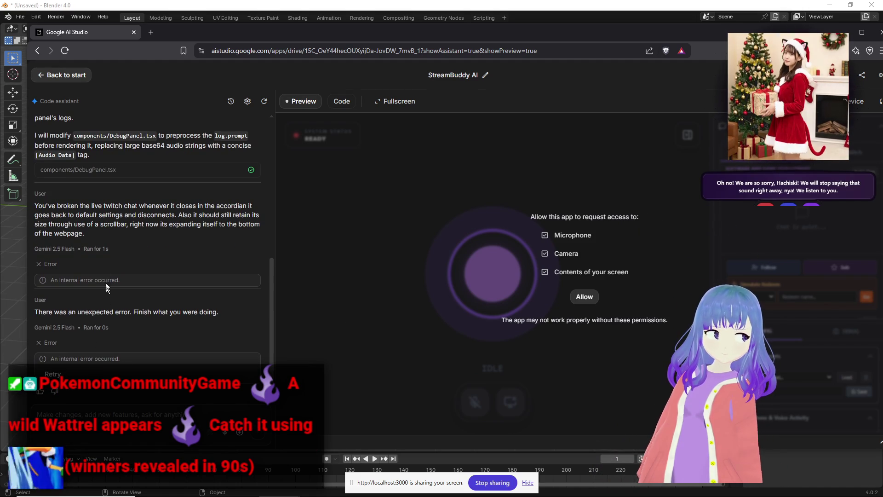
drag(96, 236, 35, 210)
key(ctrl+c)
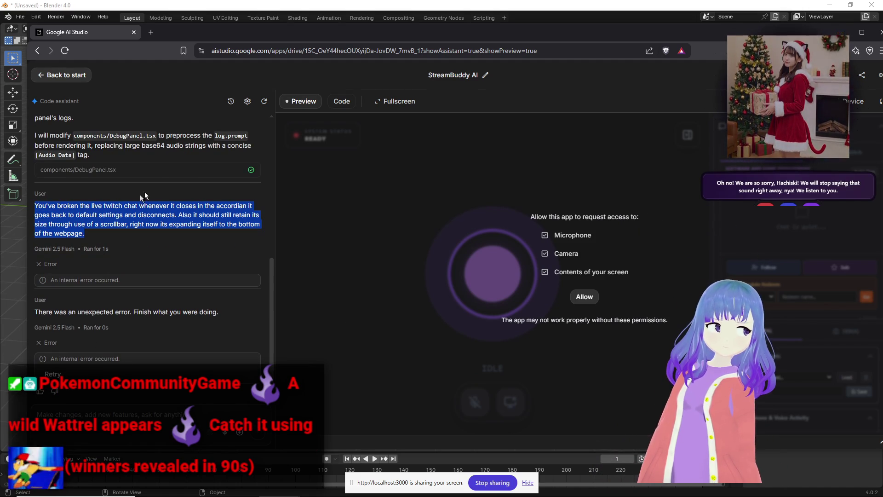
click(264, 102)
click(145, 403)
key(ctrl+v)
key(shift+Return)
click(258, 432)
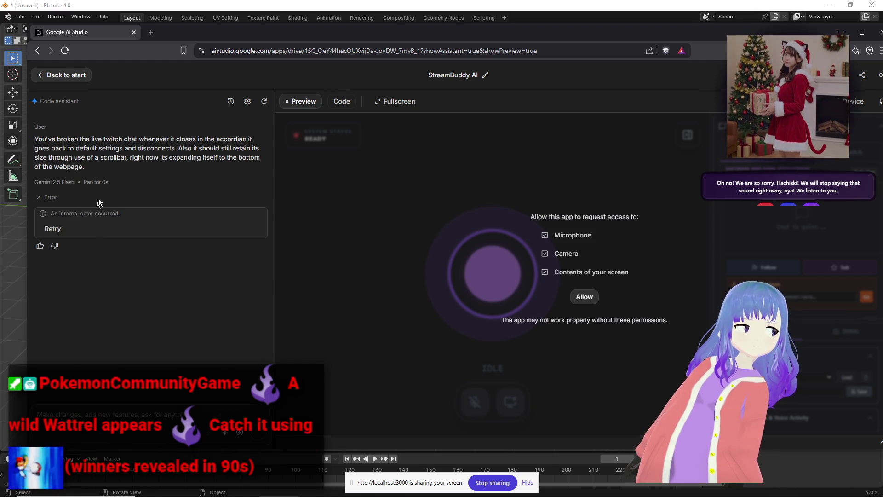
Switch the model to Gemini 3 Flash Preview, resend the bug report, and retry.
click(248, 102)
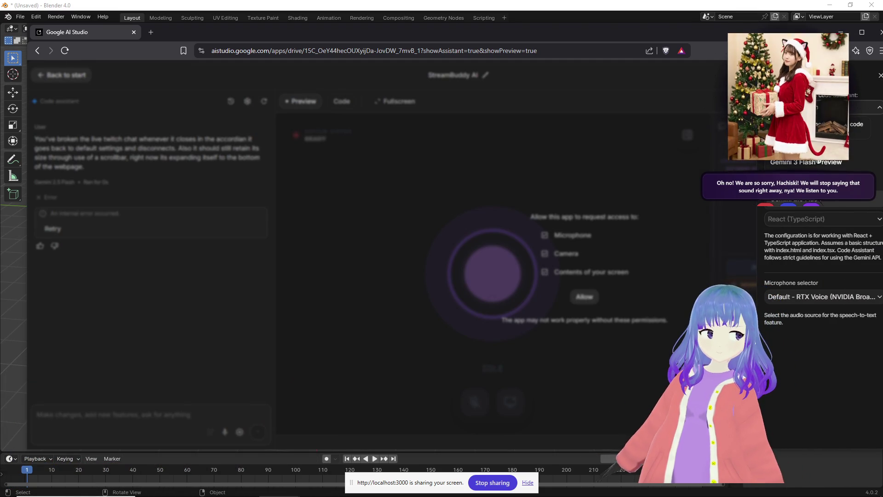
click(170, 407)
key(ctrl+v)
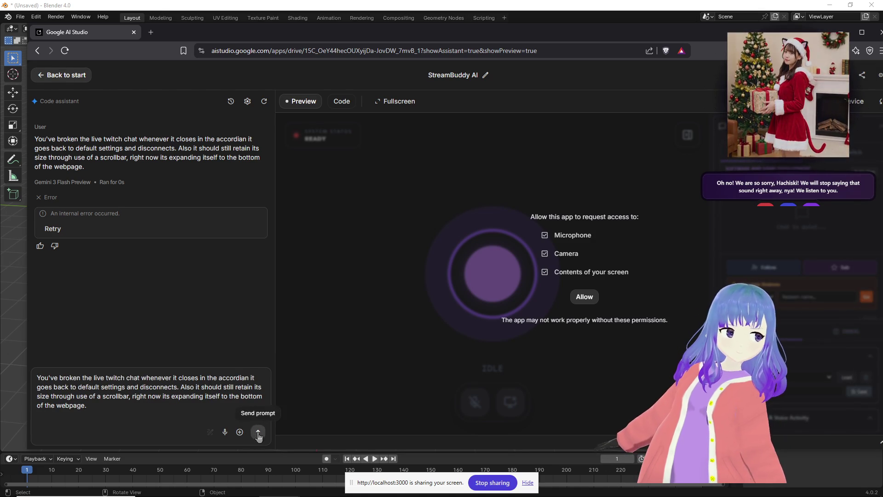
click(258, 431)
click(54, 336)
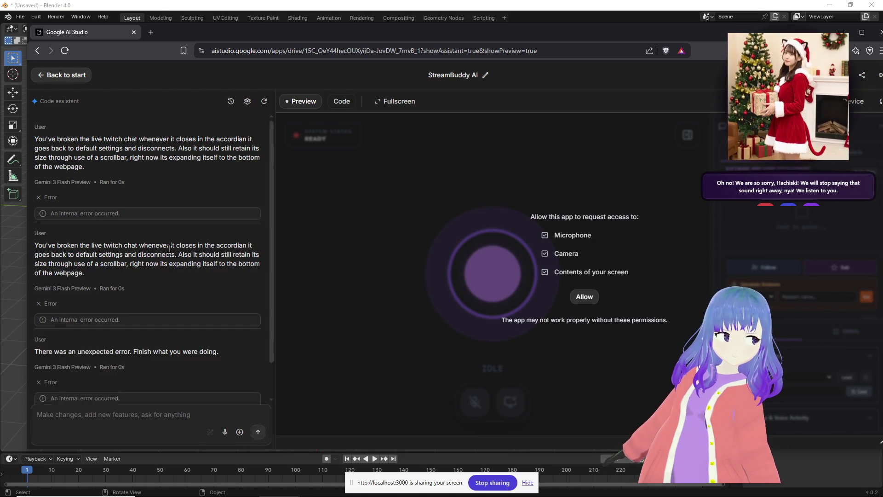
Reload AI Studio, clear the chat, resend the Twitch chat bug report, then return to Blender.
click(71, 51)
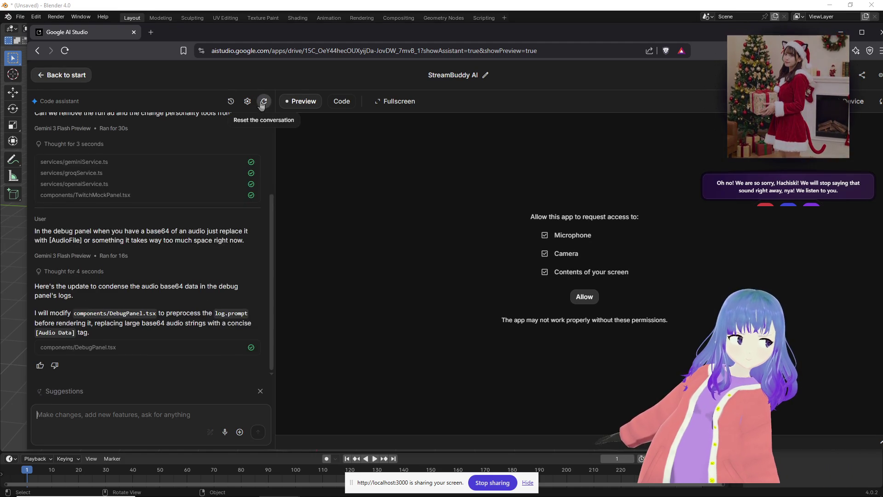
click(261, 101)
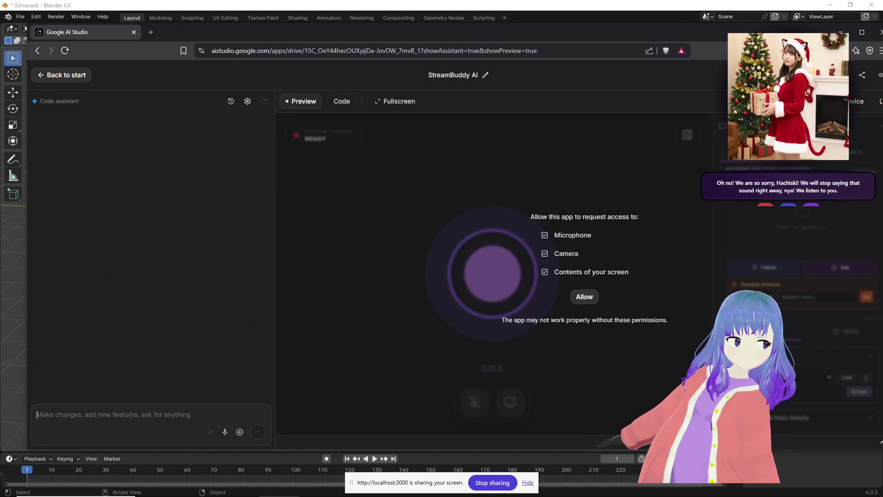
key(ctrl+v)
click(259, 432)
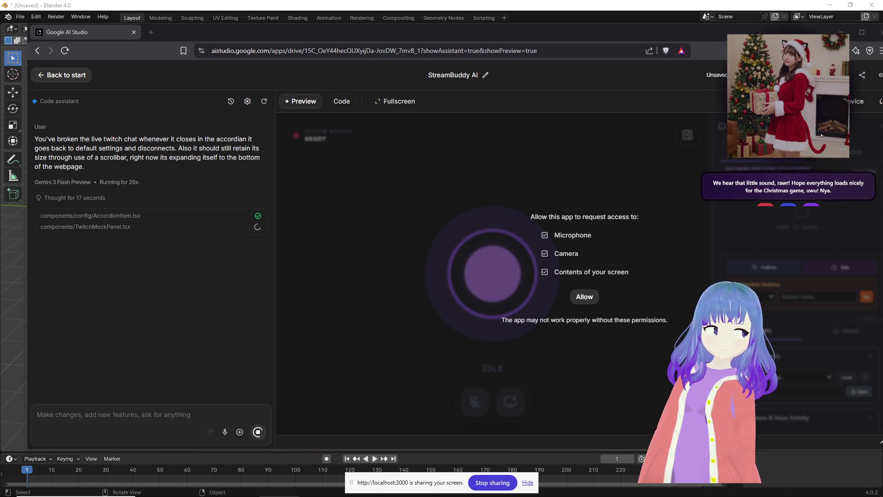
key(alt+Tab)
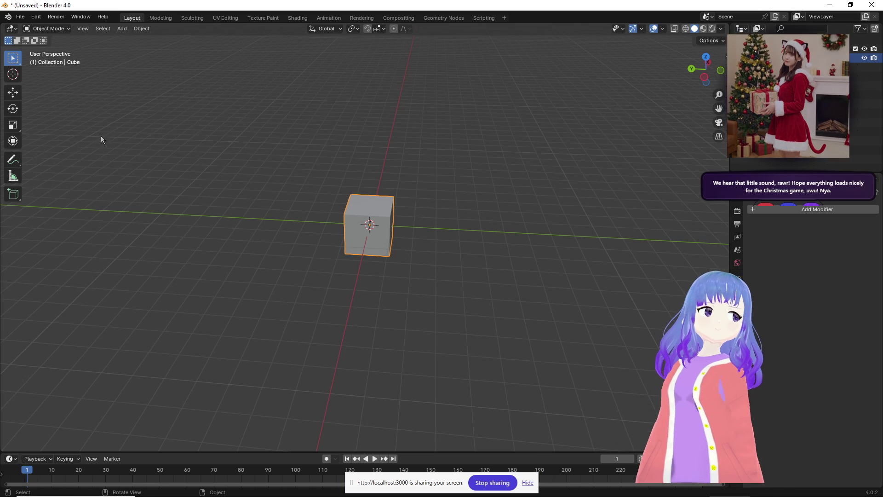
Enter Edit Mode on the cube and slide its end face along X.
middle_drag(101, 137, 20, 127)
mouse_move(198, 185)
middle_down()
mouse_move(303, 194)
mouse_move(56, 131)
middle_up()
click(12, 93)
key(Tab)
mouse_move(341, 228)
middle_down()
mouse_move(296, 237)
mouse_move(479, 246)
middle_up()
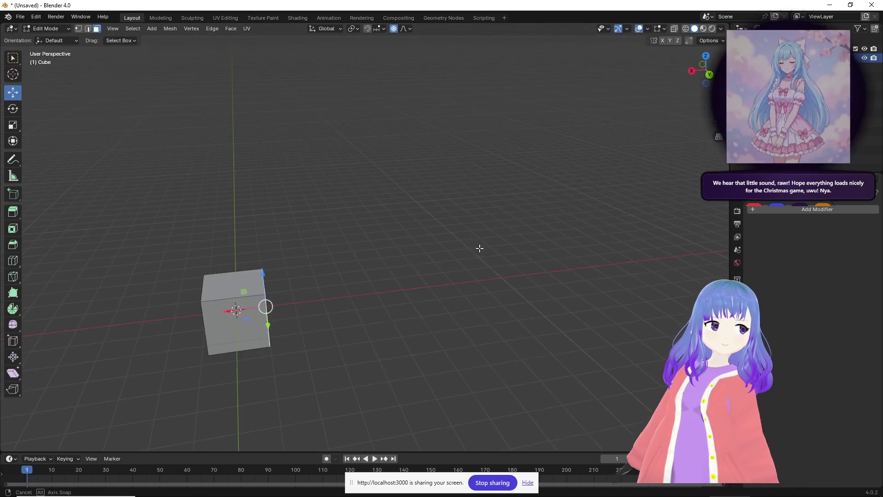
key(e)
right_click(425, 262)
drag(266, 306, 295, 311)
key(x)
click(317, 315)
Stretch the cube far left into a flat slab and select the front face's top edge.
mouse_move(317, 314)
middle_down()
mouse_move(341, 329)
mouse_move(204, 316)
middle_up()
drag(179, 308, 76, 310)
mouse_move(76, 311)
middle_down()
mouse_move(228, 313)
mouse_move(354, 354)
mouse_move(432, 282)
mouse_move(357, 306)
middle_up()
mouse_move(357, 306)
mouse_down()
mouse_move(338, 293)
mouse_move(140, 271)
mouse_up()
mouse_move(374, 310)
middle_down()
mouse_move(339, 290)
mouse_move(325, 302)
mouse_move(286, 300)
middle_up()
click(286, 300)
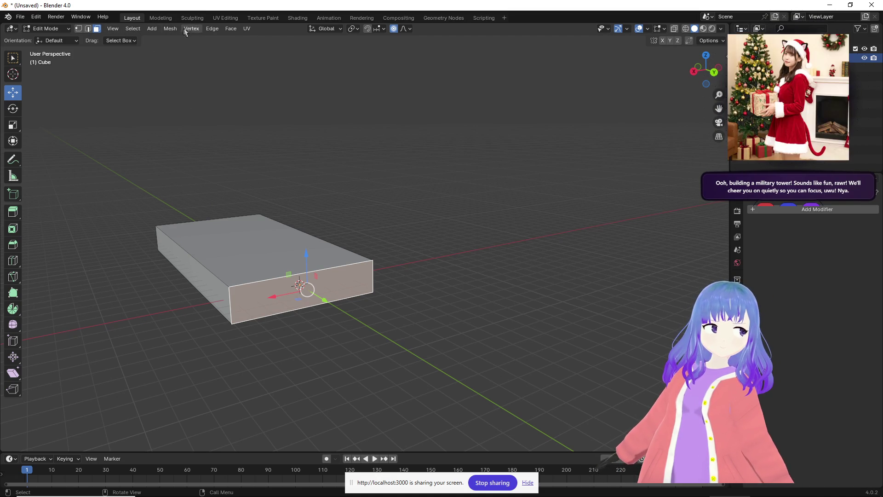
click(87, 28)
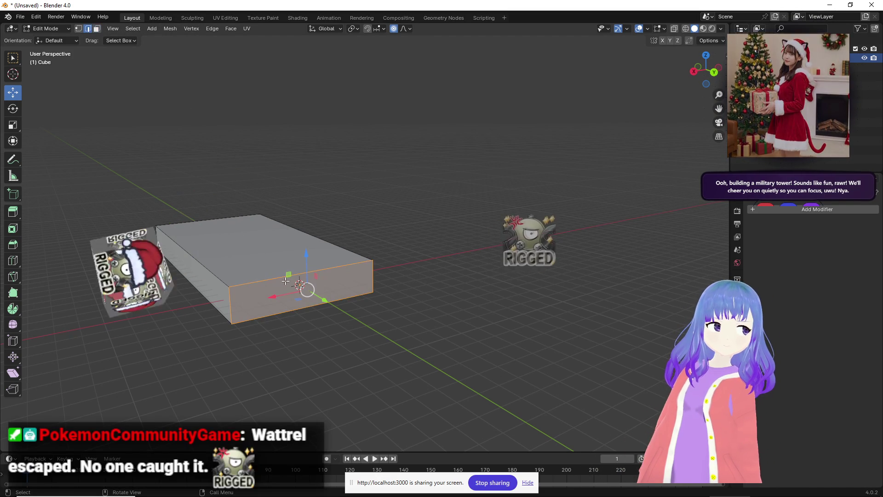
click(291, 275)
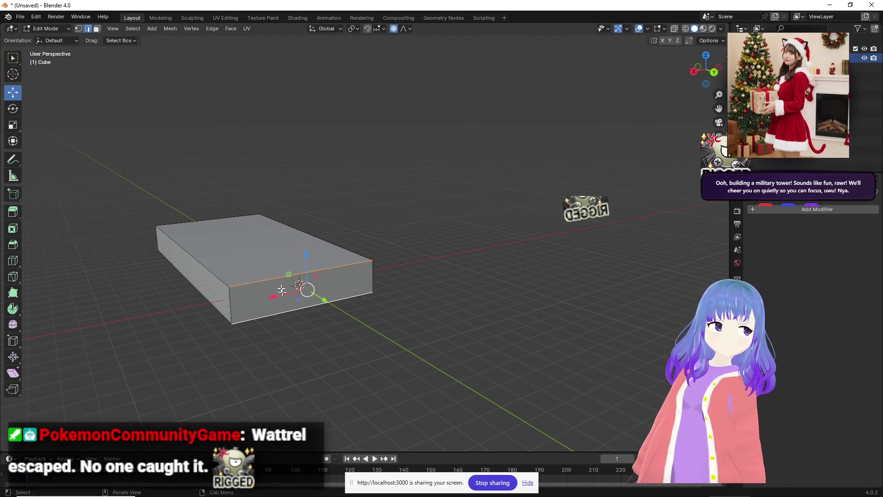
Subdivide the front edges with 2 cuts and push the middle front face outward along Y.
click(212, 29)
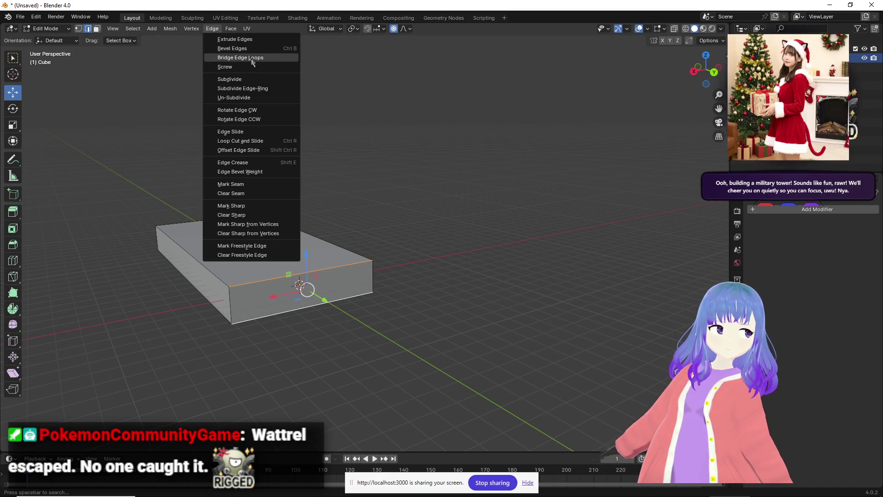
click(248, 79)
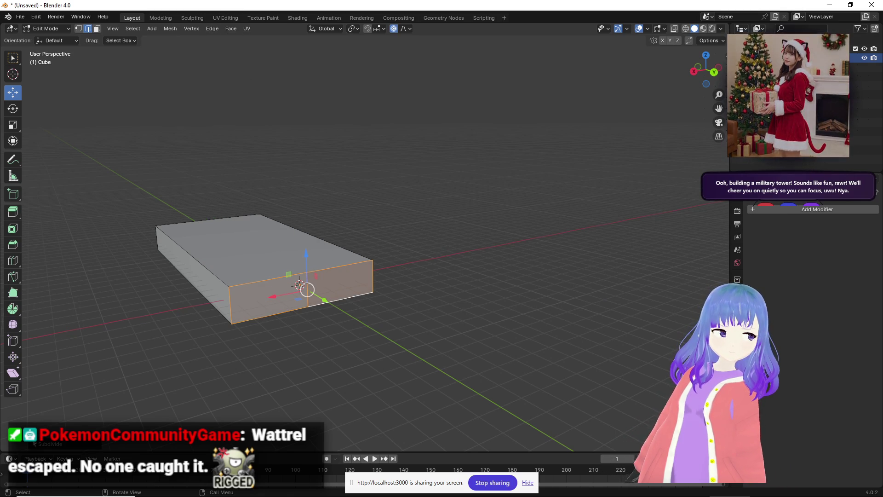
click(118, 381)
text(2)
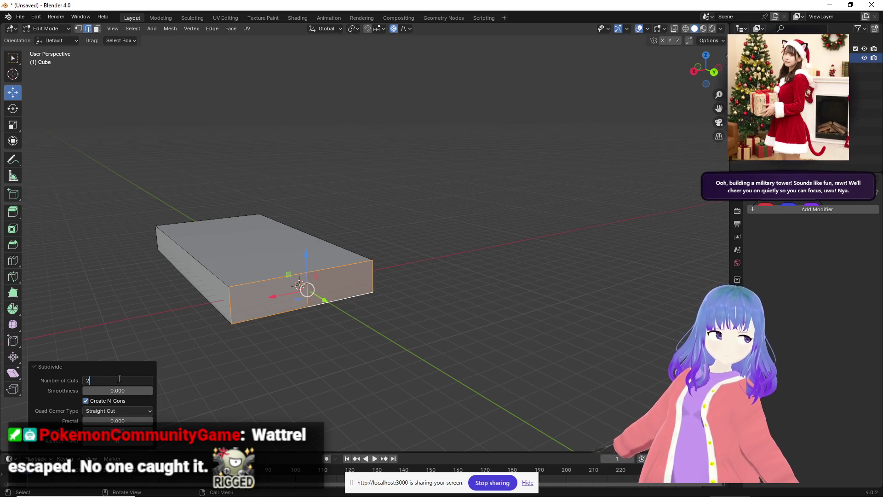
key(Return)
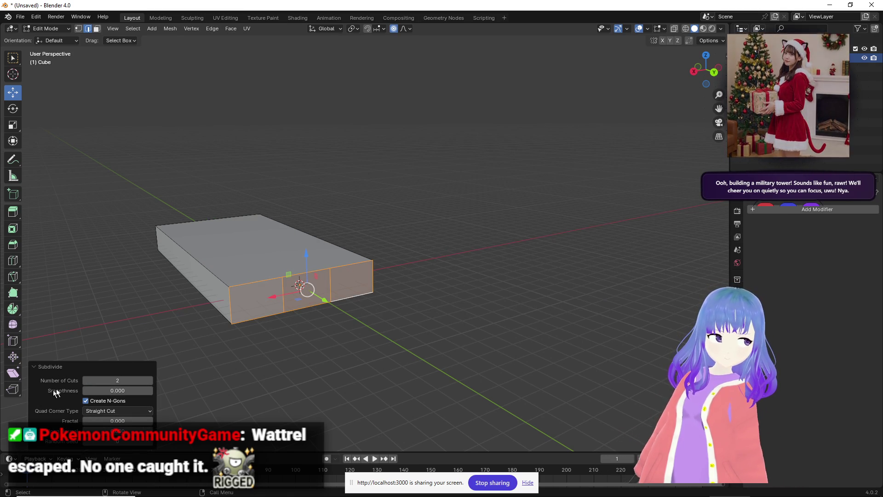
click(352, 301)
click(307, 307)
middle_drag(306, 307, 351, 290)
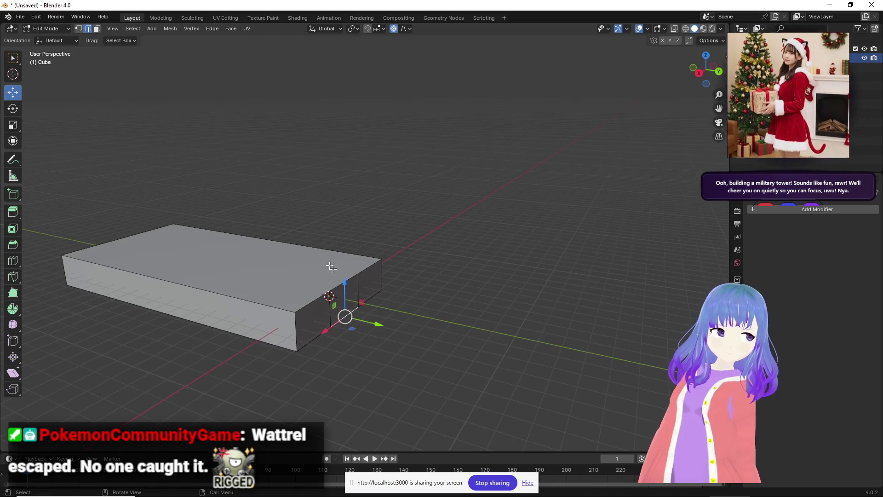
key(3)
drag(374, 309, 420, 317)
Adjust the top face height, extrude it 5.8797 m upward, and begin extruding a side face.
middle_drag(421, 317, 340, 304)
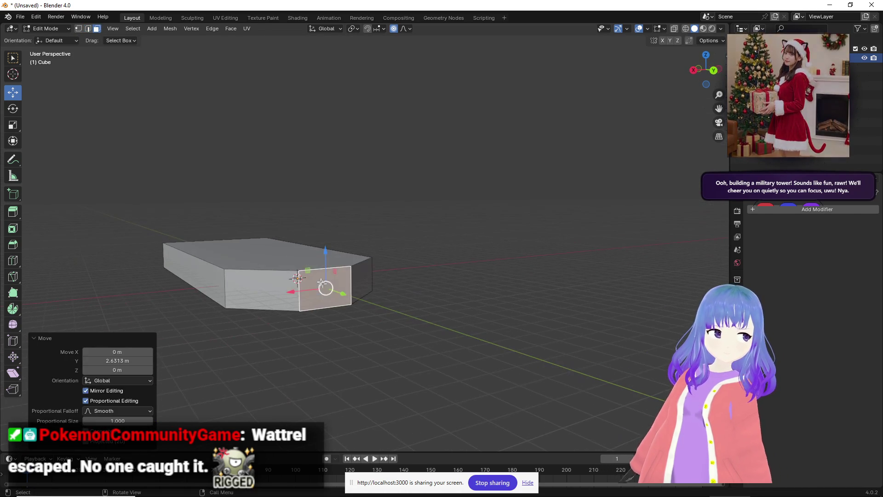
click(291, 257)
drag(269, 216, 264, 130)
click(338, 227)
middle_drag(337, 228, 333, 265)
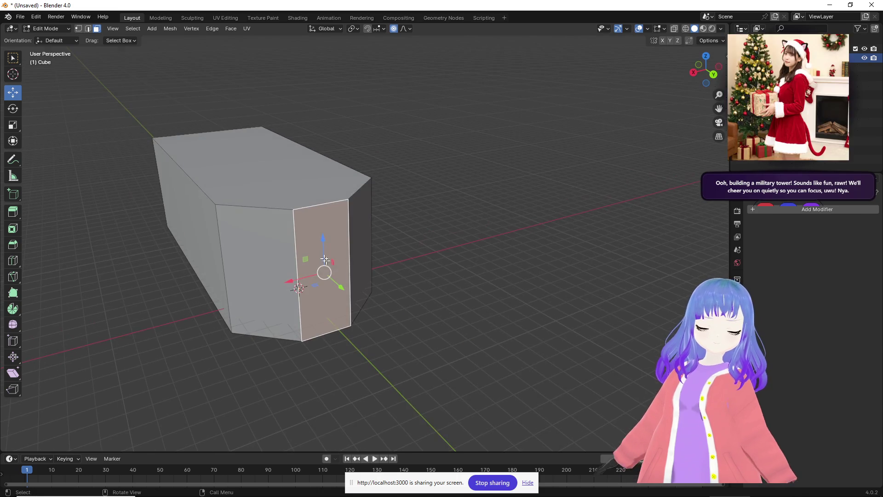
click(261, 165)
drag(261, 131, 282, 211)
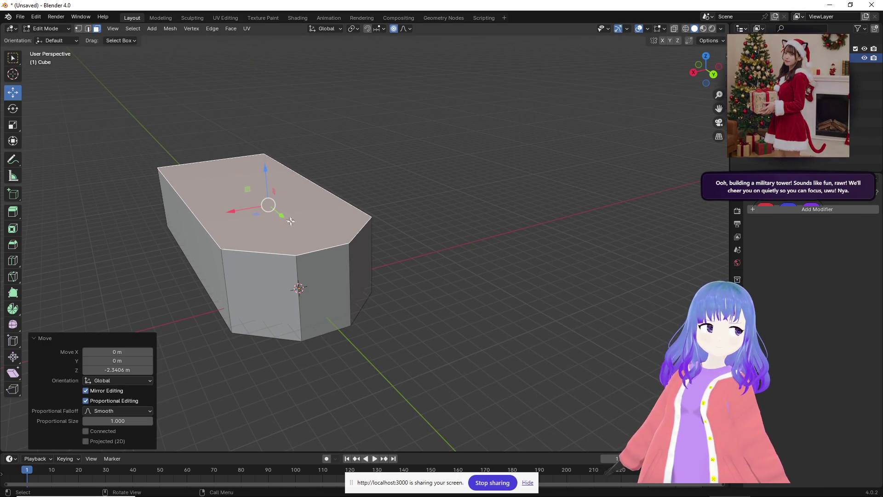
key(e)
click(315, 156)
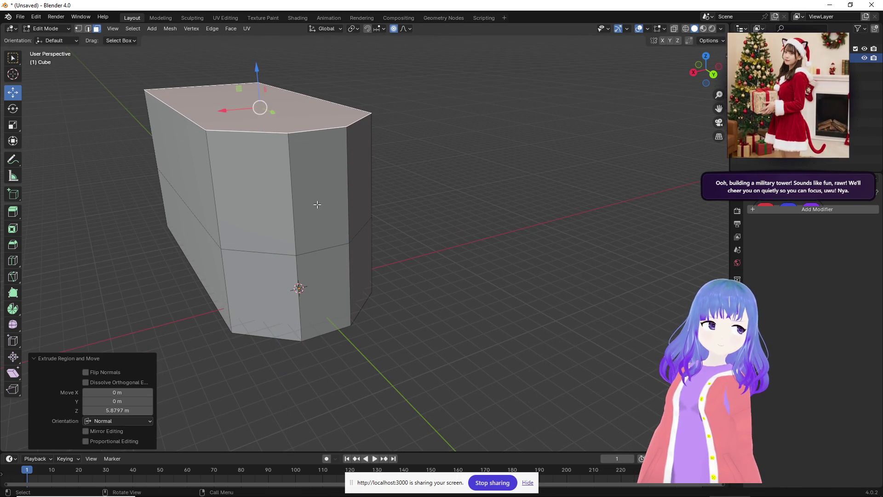
click(318, 204)
middle_drag(317, 204, 407, 197)
key(e)
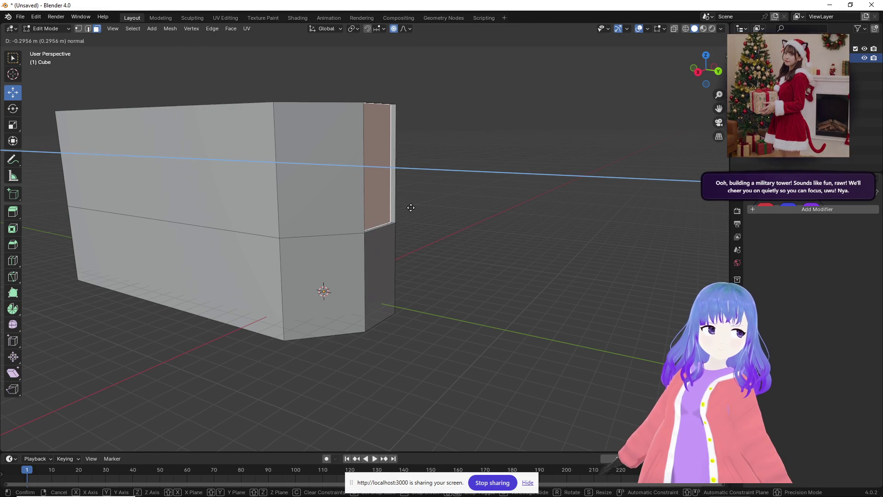
Extrude the end face inward twice to recess a window, then delete its top strip faces.
click(411, 208)
key(e)
mouse_move(401, 206)
middle_down()
mouse_move(386, 256)
mouse_move(339, 237)
middle_up()
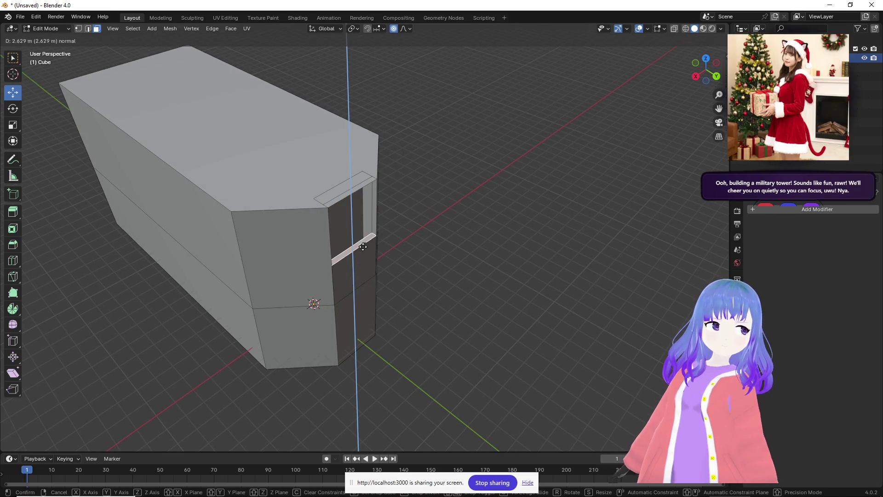
click(363, 240)
mouse_move(357, 241)
middle_down()
mouse_move(353, 203)
mouse_move(322, 257)
mouse_move(350, 281)
mouse_move(327, 133)
middle_up()
click(327, 132)
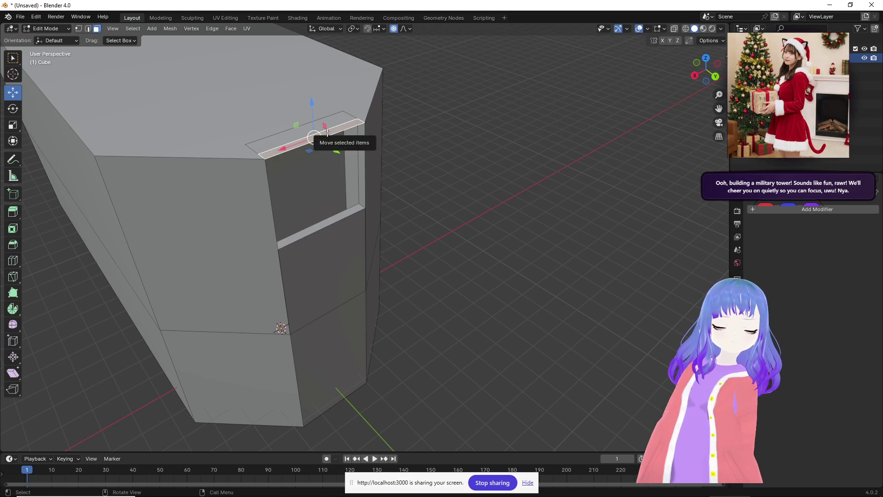
key(x)
click(308, 151)
Select the narrow roof strip face, try nudging it along Y, and undo.
mouse_move(321, 152)
middle_down()
mouse_move(357, 65)
mouse_move(362, 173)
middle_up()
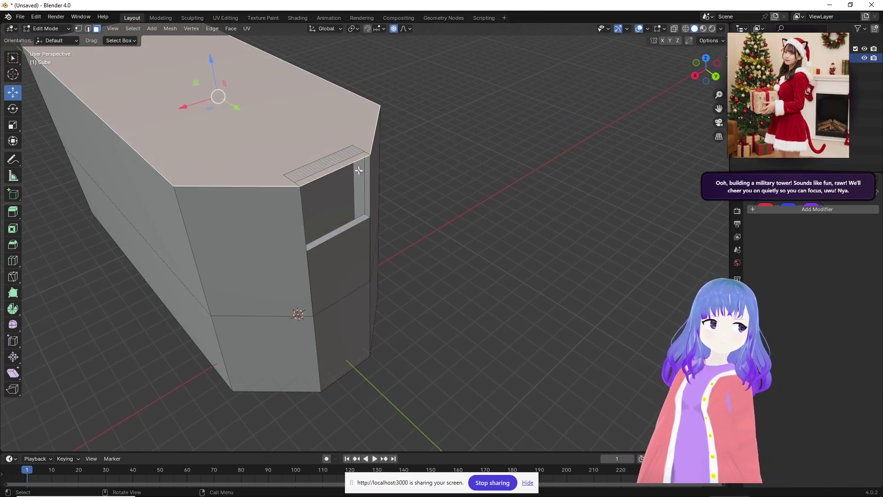
click(356, 153)
click(349, 160)
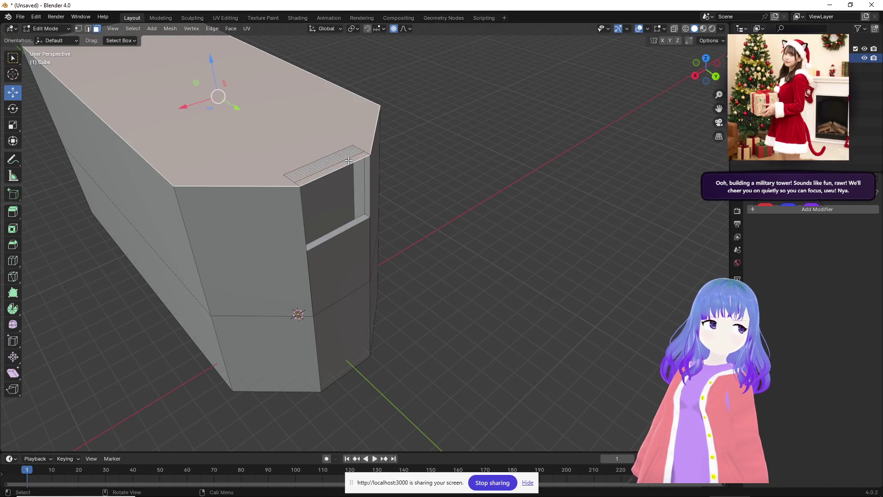
click(342, 158)
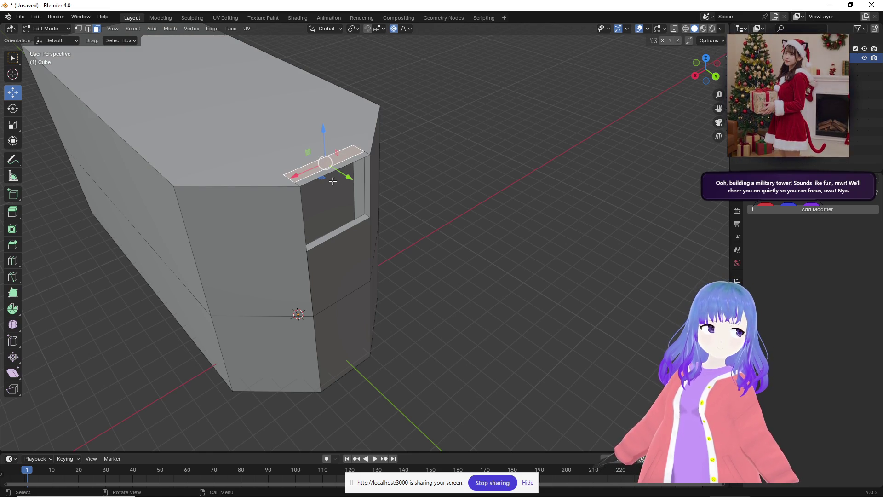
drag(344, 176, 354, 187)
key(ctrl+z)
Extrude the tower's top face higher and start extruding one of its side faces.
click(325, 154)
mouse_move(324, 154)
middle_down()
mouse_move(315, 158)
mouse_move(334, 163)
mouse_move(334, 201)
mouse_move(318, 168)
mouse_move(294, 154)
middle_up()
key(e)
click(286, 114)
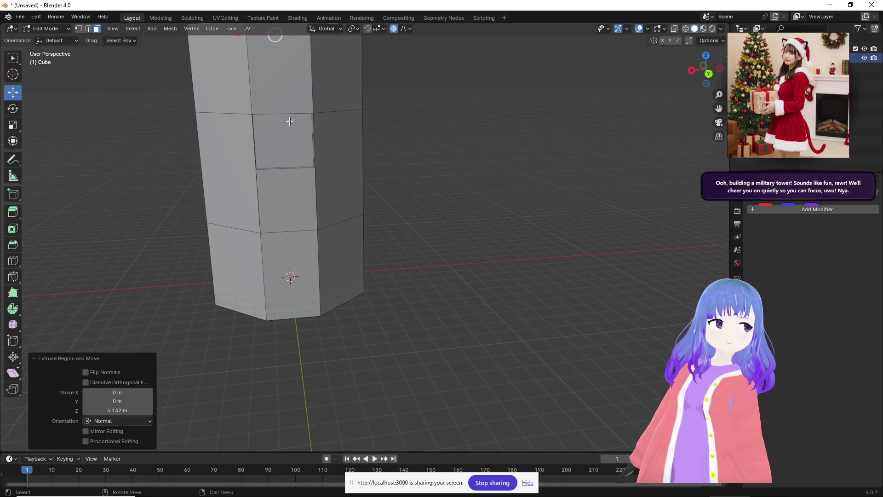
middle_drag(285, 114, 296, 93)
scroll(360, 83, up, 5)
click(366, 105)
scroll(365, 266, down, 6)
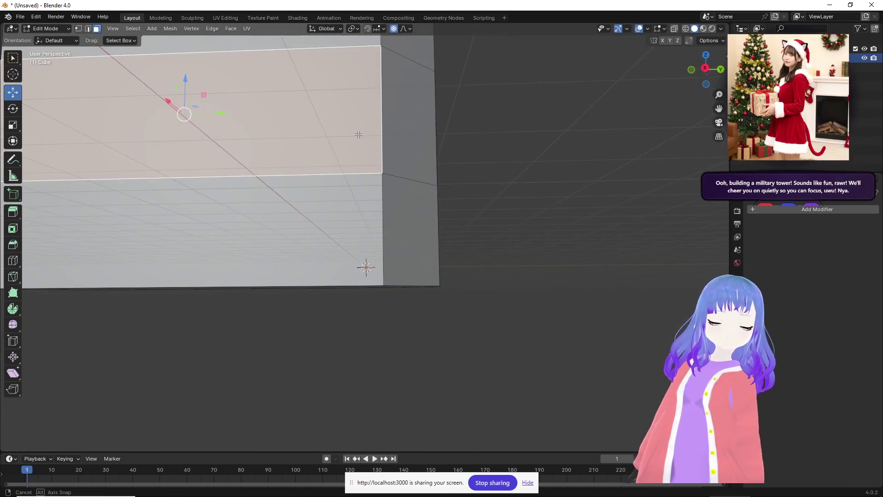
key(e)
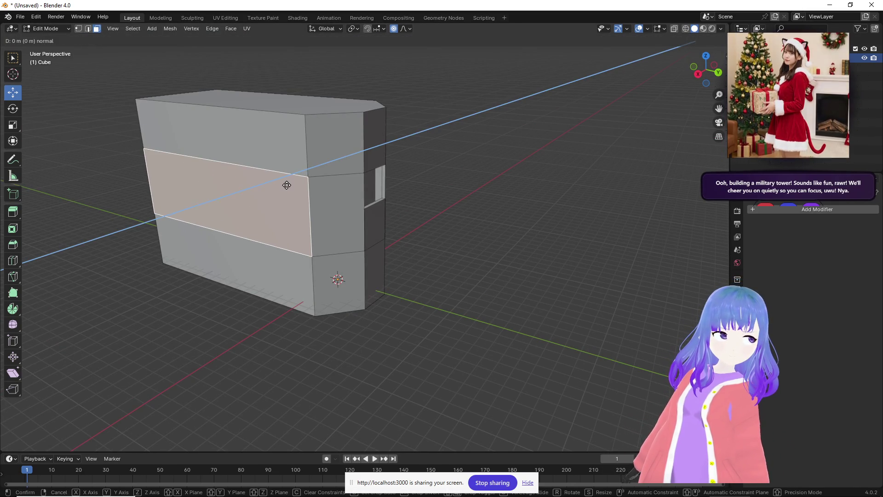
Inset a border into the side face, recess it into the wall, then deepen it slightly.
right_click(287, 184)
key(i)
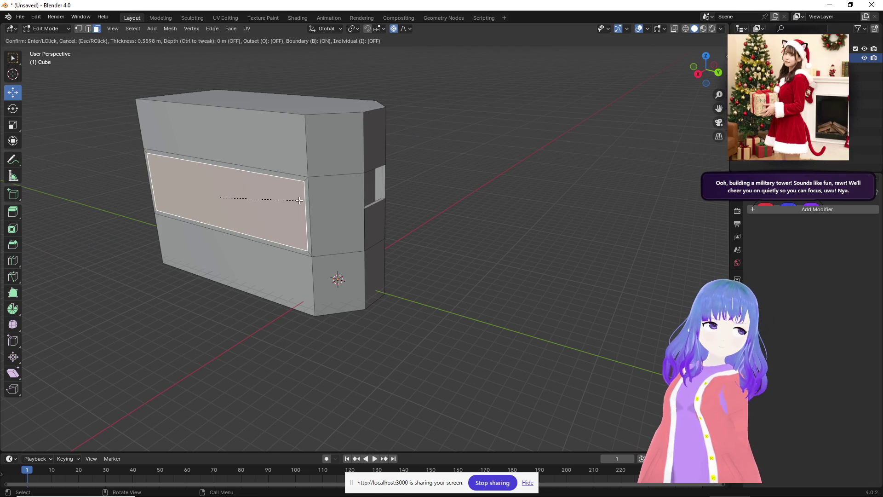
click(298, 200)
key(e)
click(304, 198)
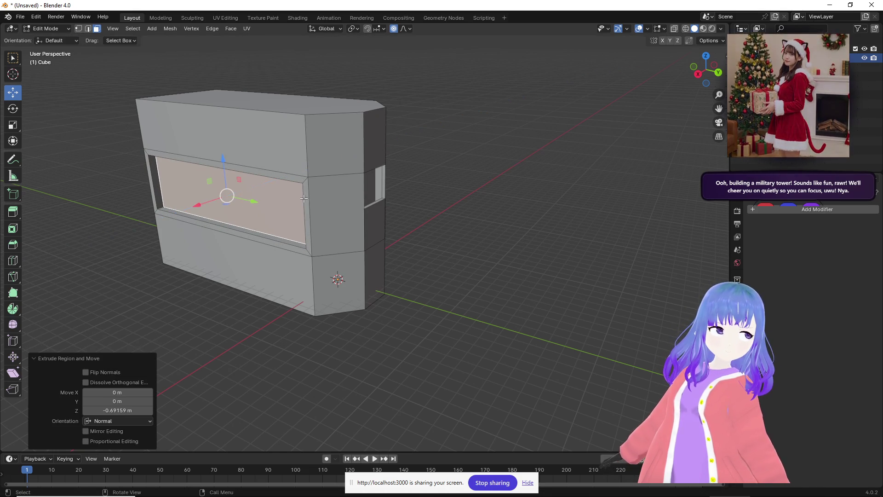
click(246, 235)
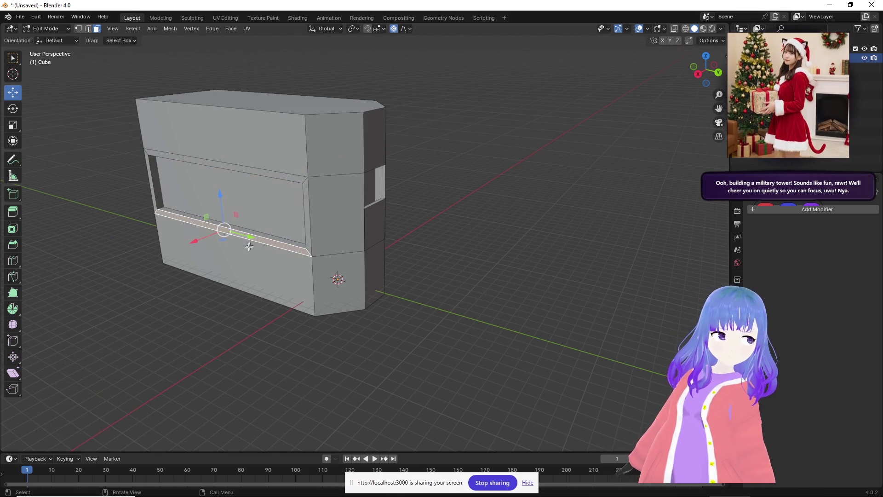
middle_drag(251, 241, 234, 247)
click(247, 222)
click(250, 241)
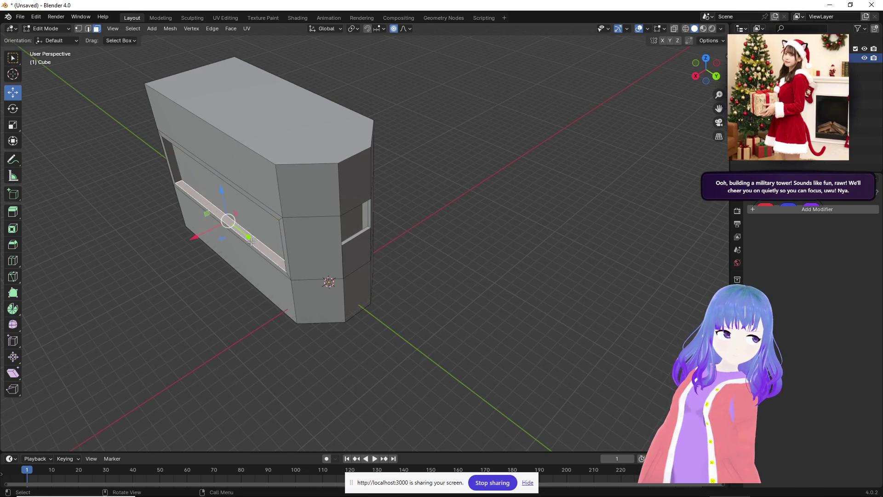
click(253, 215)
key(e)
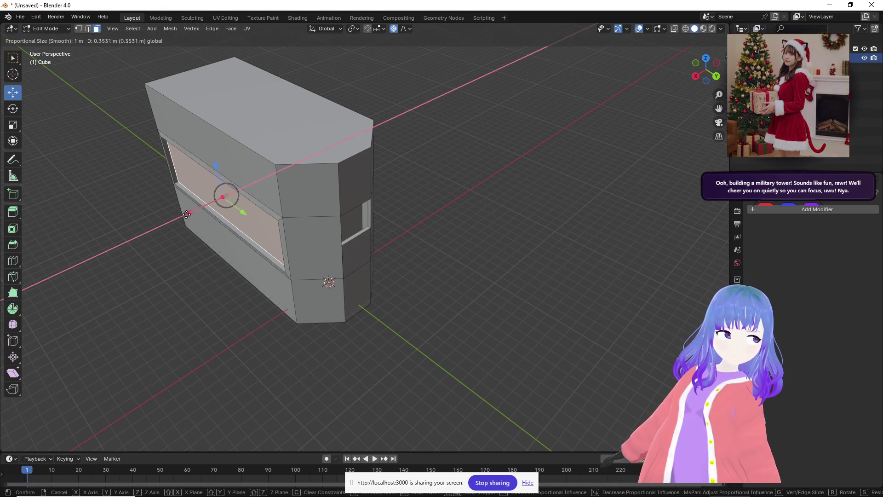
click(190, 215)
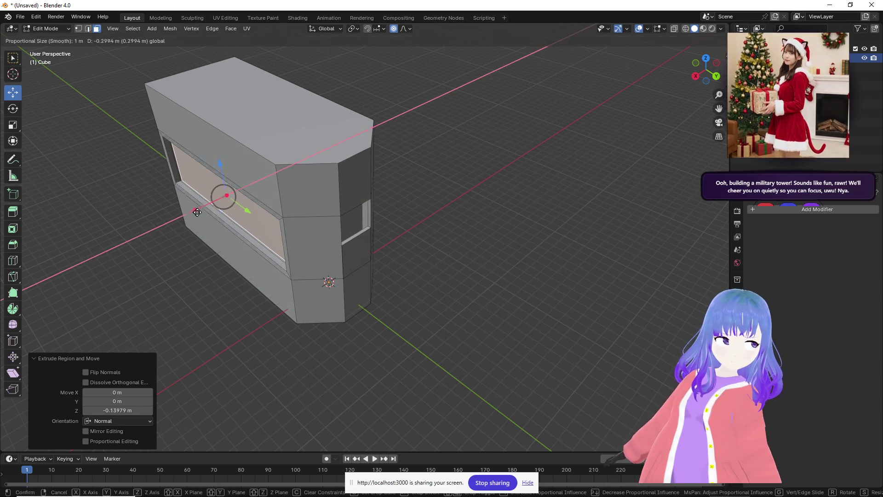
Extrude the recess's bottom strip, raise it along Z and slide it along X into a ledge.
click(202, 207)
key(e)
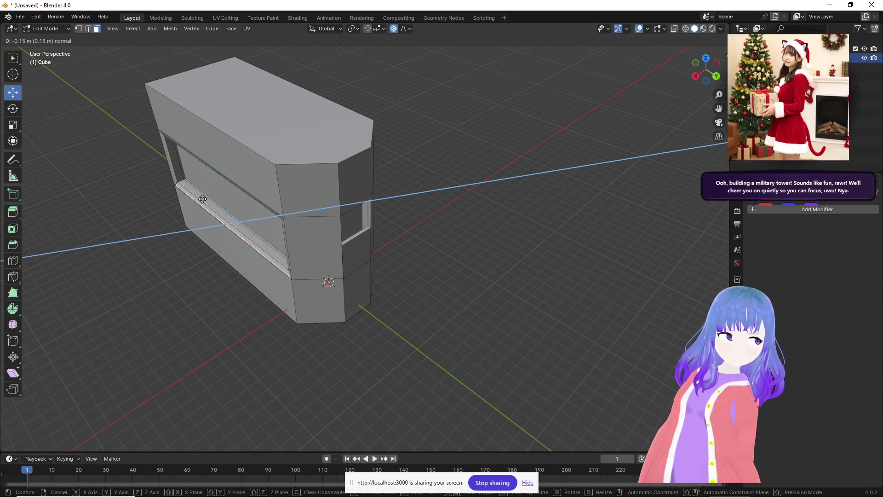
click(188, 211)
mouse_move(221, 214)
middle_down()
mouse_move(242, 184)
mouse_move(386, 179)
mouse_move(361, 197)
middle_up()
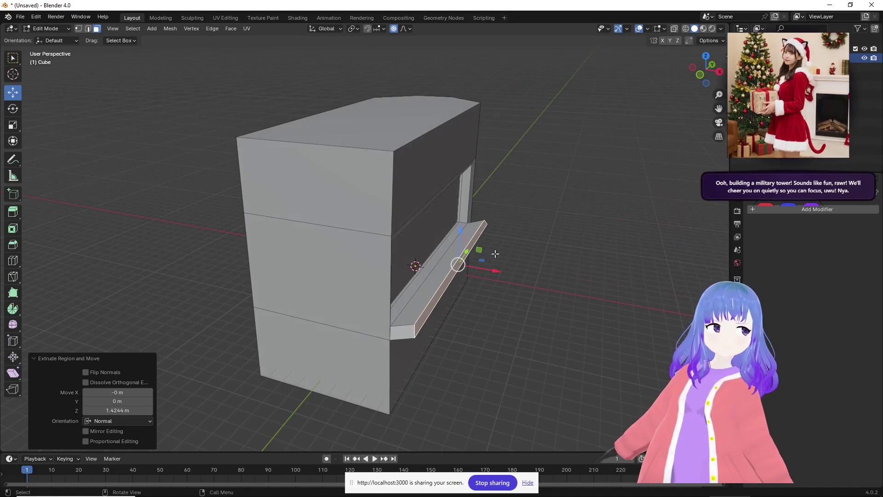
drag(462, 227, 464, 186)
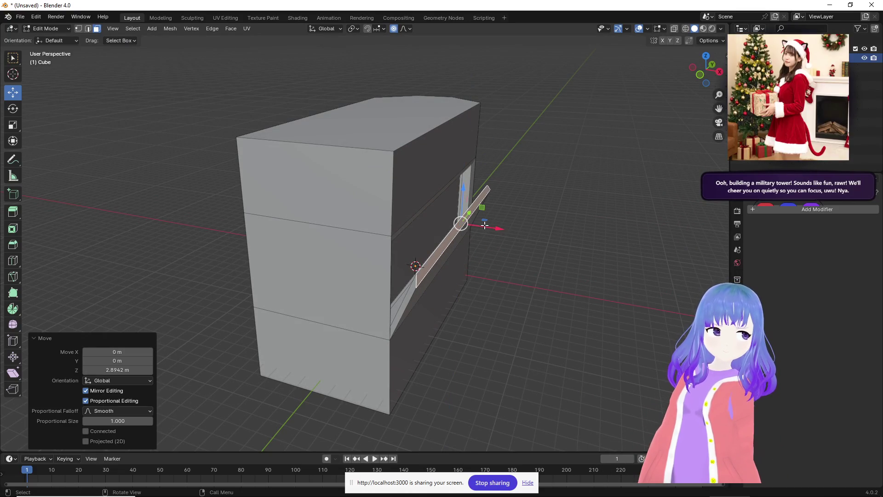
drag(494, 227, 474, 220)
mouse_move(474, 220)
middle_down()
mouse_move(380, 219)
mouse_move(389, 246)
mouse_move(283, 210)
middle_up()
Select the slanted strip, the middle front strip and finally the tower's top face.
click(381, 219)
click(234, 182)
mouse_move(344, 206)
middle_down()
mouse_move(301, 182)
mouse_move(385, 191)
mouse_move(375, 248)
middle_up()
click(387, 192)
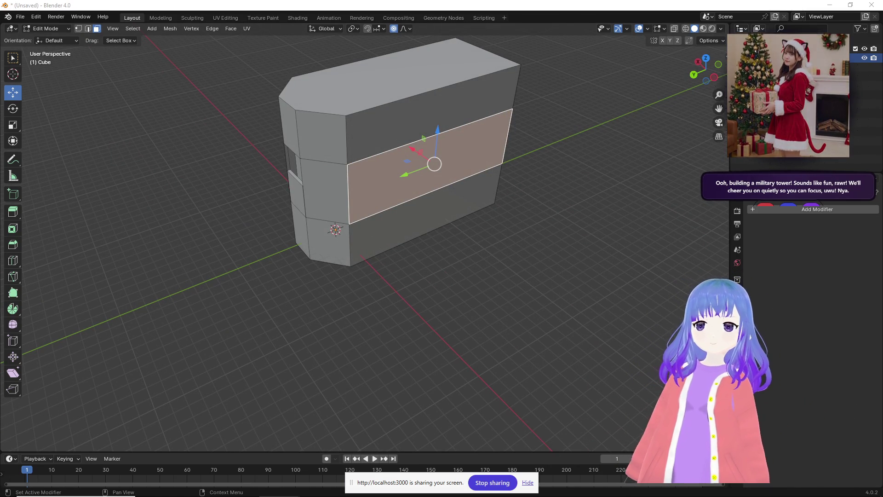
click(356, 81)
Zoom in on the tower, cancel a trial extrusion, and select the large top face.
mouse_move(356, 81)
middle_down()
mouse_move(341, 157)
mouse_move(506, 170)
mouse_move(576, 222)
mouse_move(607, 211)
mouse_move(604, 194)
mouse_move(537, 212)
middle_up()
scroll(507, 171, down, 5)
middle_drag(434, 191, 481, 213)
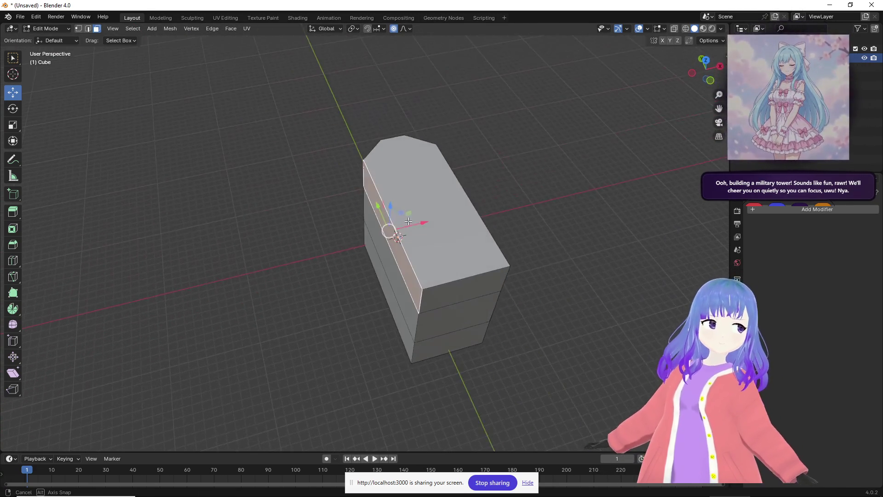
scroll(482, 213, up, 4)
key(e)
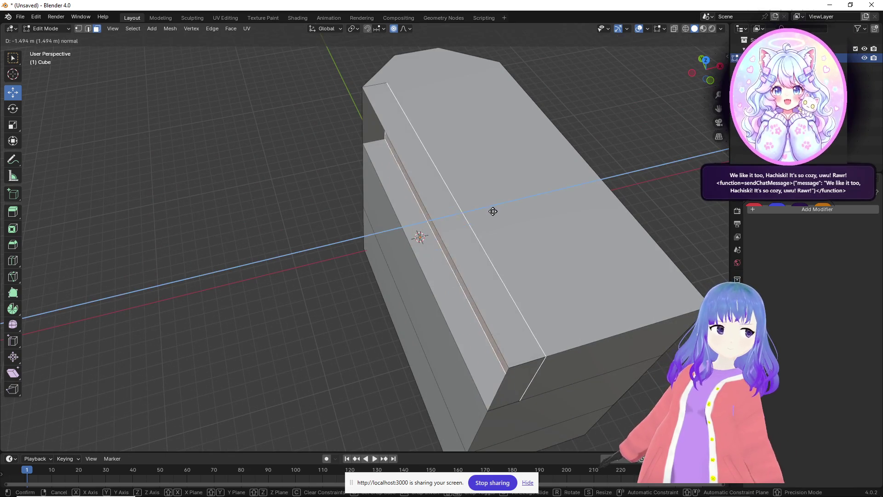
key(Escape)
key(ctrl+z)
click(441, 191)
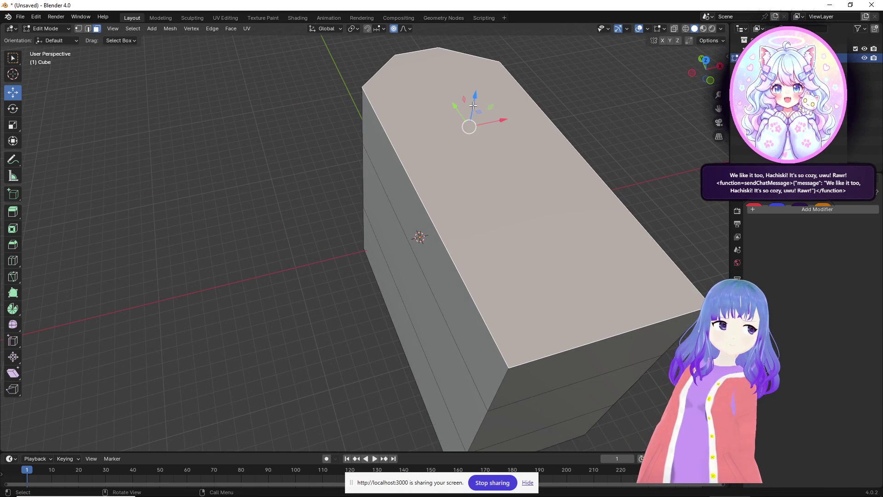
mouse_move(504, 121)
mouse_down()
mouse_move(538, 121)
mouse_move(511, 120)
mouse_up()
Inset the face and test sliding it along X, undoing both trial moves.
middle_drag(467, 186, 513, 113)
key(i)
click(500, 115)
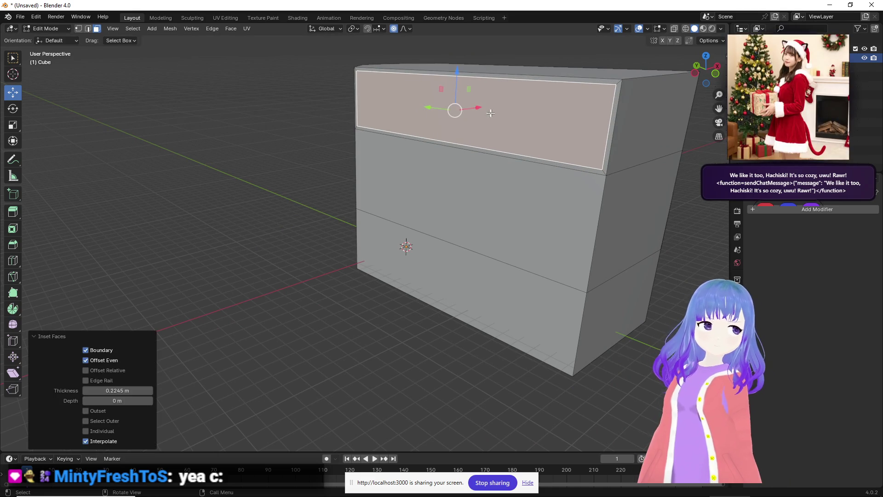
mouse_move(477, 109)
mouse_down()
mouse_move(506, 107)
mouse_move(302, 155)
mouse_move(332, 151)
mouse_move(356, 162)
mouse_up()
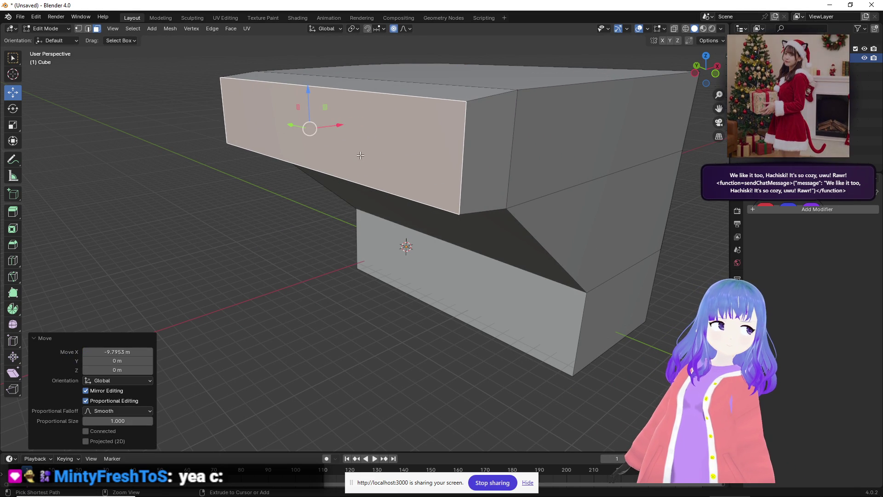
key(ctrl+z)
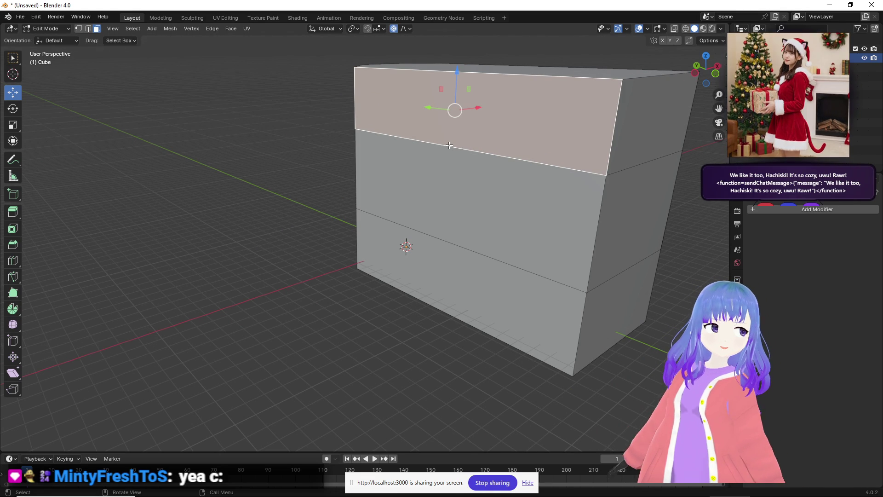
middle_drag(449, 145, 424, 155)
mouse_move(446, 128)
mouse_down()
mouse_move(353, 132)
mouse_move(428, 137)
mouse_up()
key(ctrl+z)
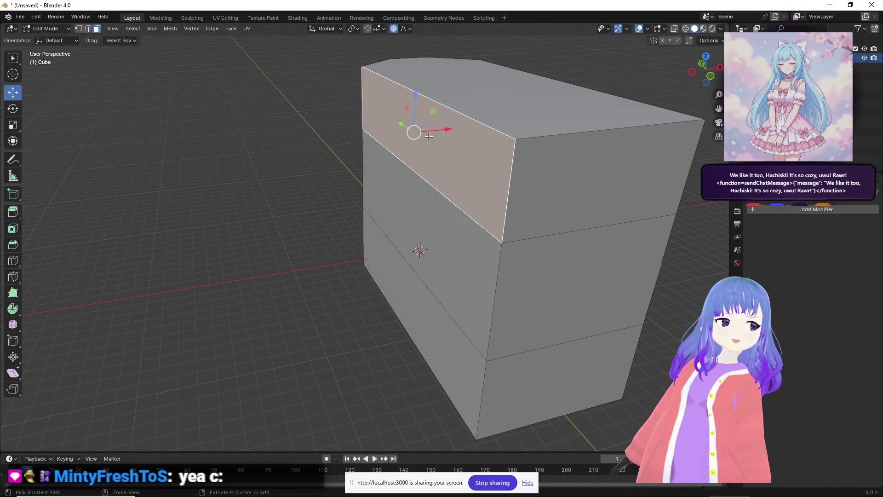
Re-inset with a thinner border and slide it 4.1839 m along X using proportional editing.
key(i)
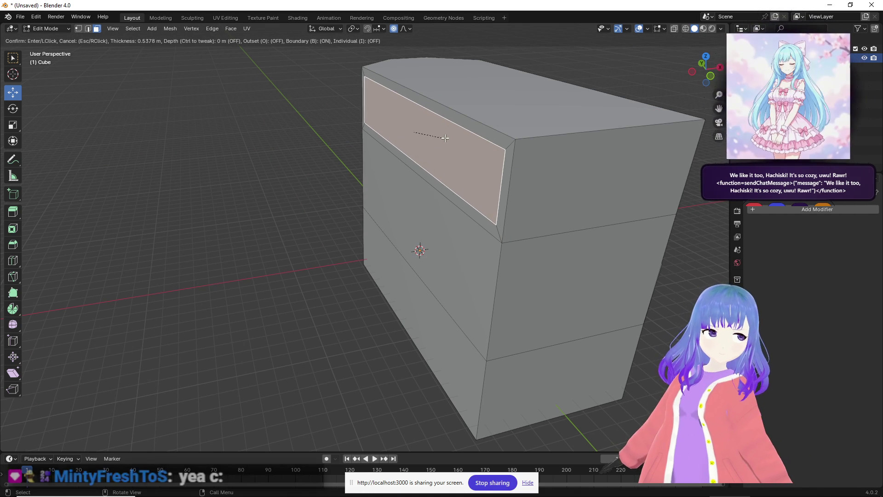
click(440, 137)
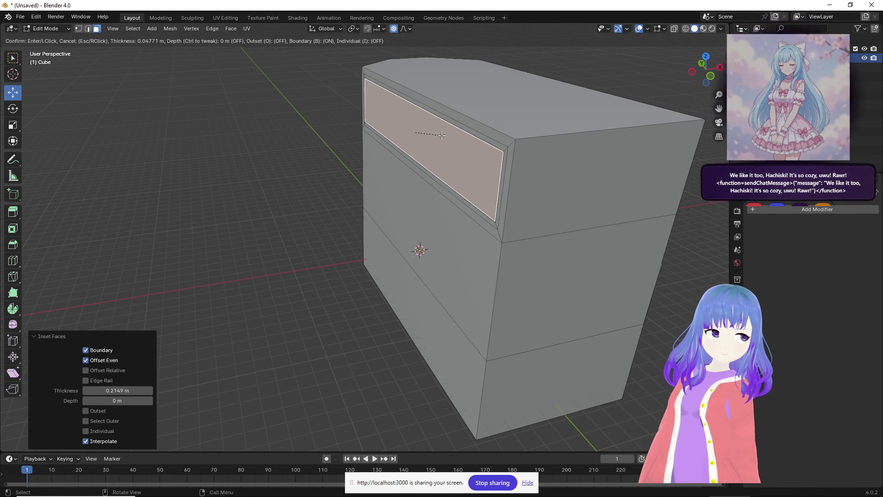
mouse_move(441, 131)
mouse_down()
mouse_move(314, 159)
mouse_move(324, 157)
mouse_move(332, 157)
mouse_move(311, 139)
mouse_move(346, 138)
mouse_move(229, 158)
mouse_move(347, 152)
mouse_move(301, 172)
mouse_up()
key(o)
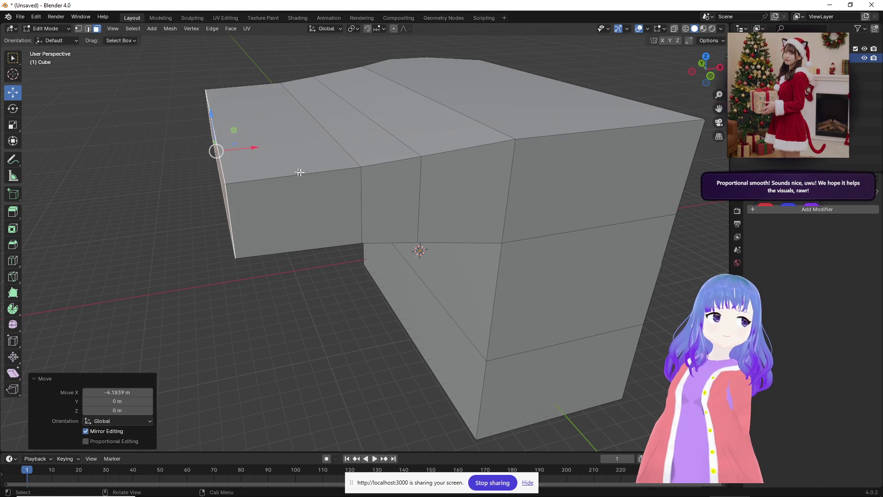
Slide the inset panel face left along X, settling the move after an undo and redo.
key(ctrl+z)
key(ctrl+z)
mouse_move(401, 202)
middle_down()
mouse_move(439, 170)
mouse_move(420, 191)
mouse_move(426, 95)
middle_up()
drag(434, 107, 450, 108)
middle_drag(450, 109, 420, 158)
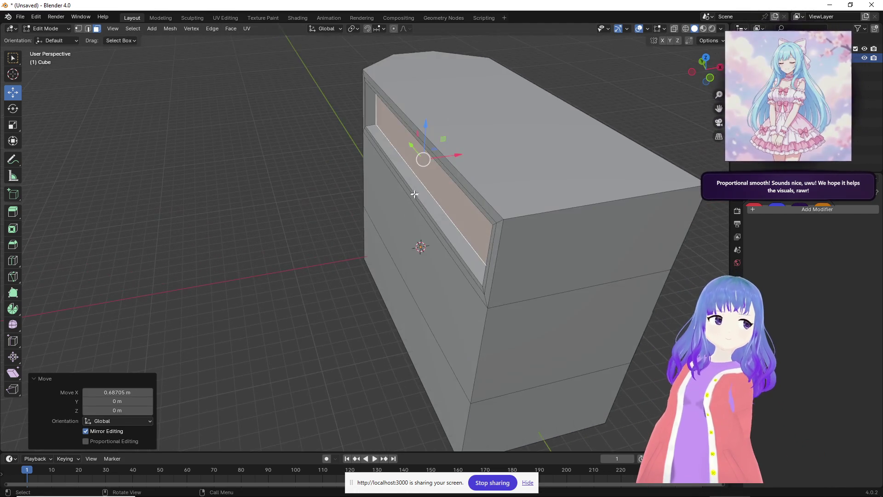
scroll(438, 163, up, 5)
key(ctrl+z)
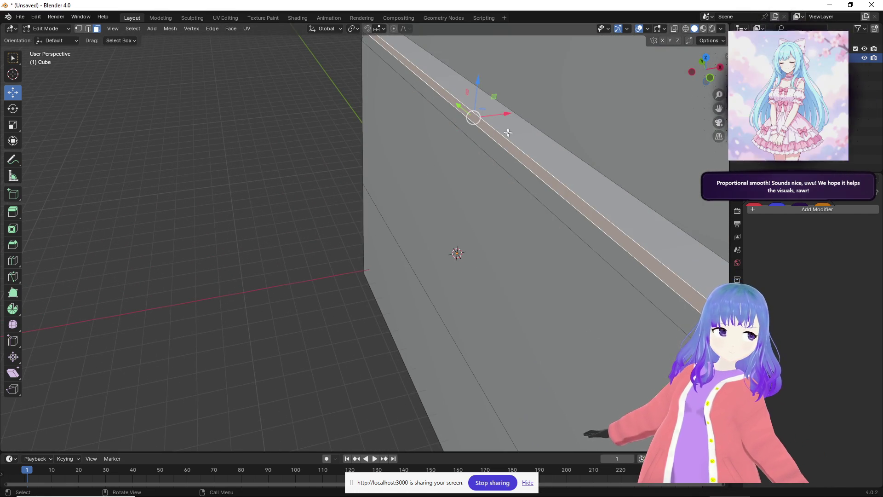
key(ctrl+shift+z)
scroll(524, 112, down, 4)
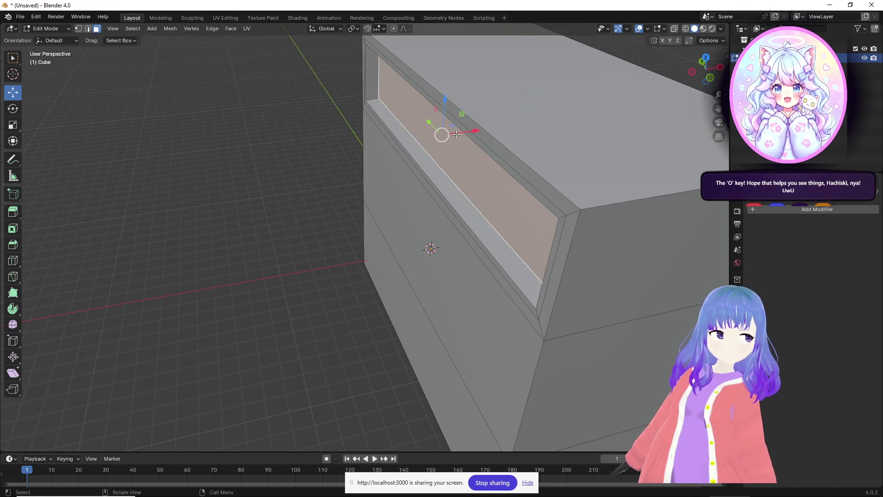
drag(463, 130, 451, 135)
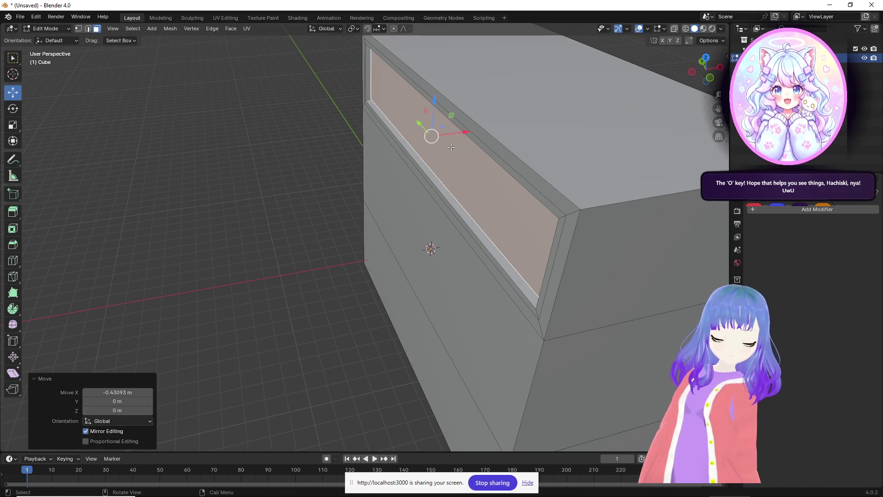
Extrude the panel face inward, then extrude the narrow strip below it.
key(e)
click(455, 147)
click(451, 197)
key(e)
click(444, 179)
middle_drag(444, 180, 439, 156)
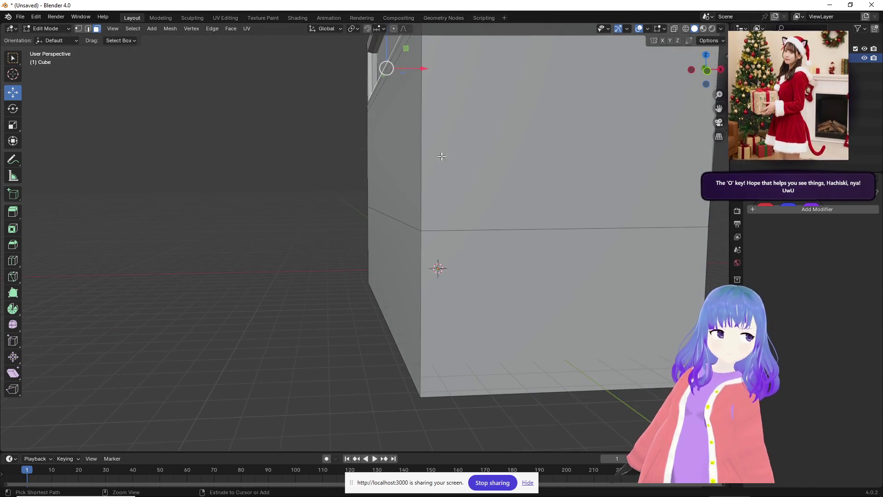
scroll(457, 156, down, 4)
Inset the end wall's middle face with a 0.8112 m border and extrude it inward as a window.
click(469, 166)
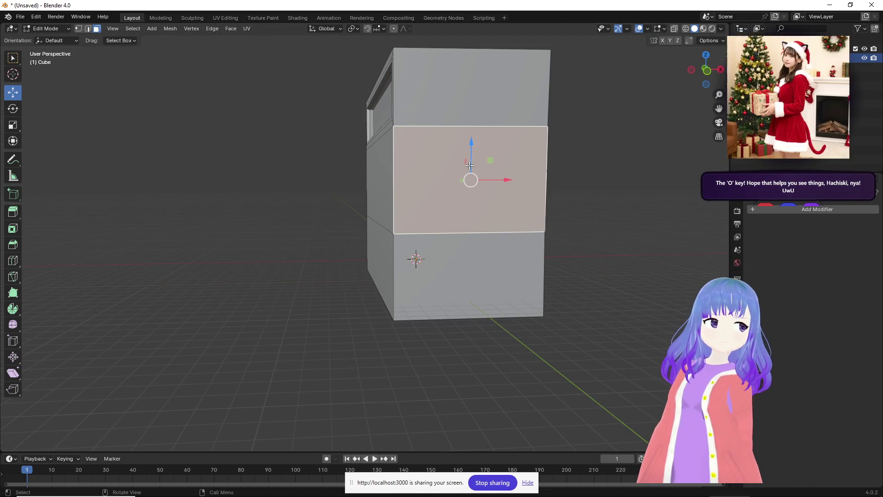
key(i)
click(485, 177)
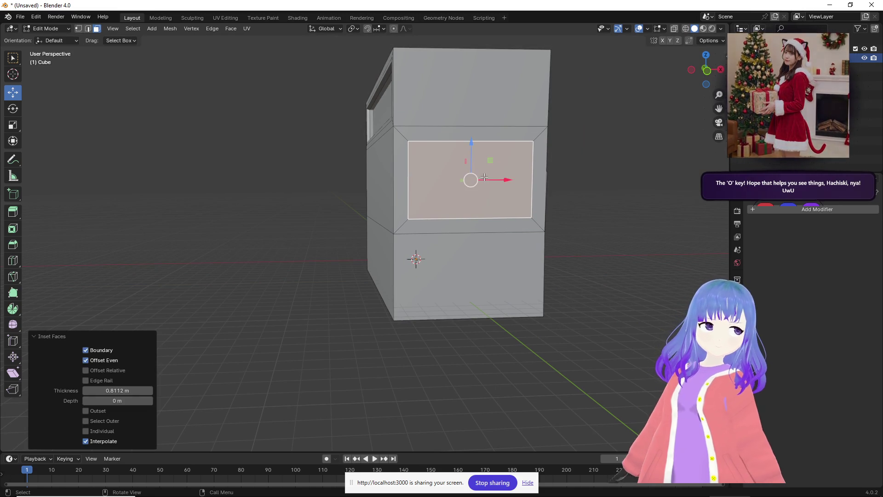
middle_drag(546, 199, 570, 202)
key(e)
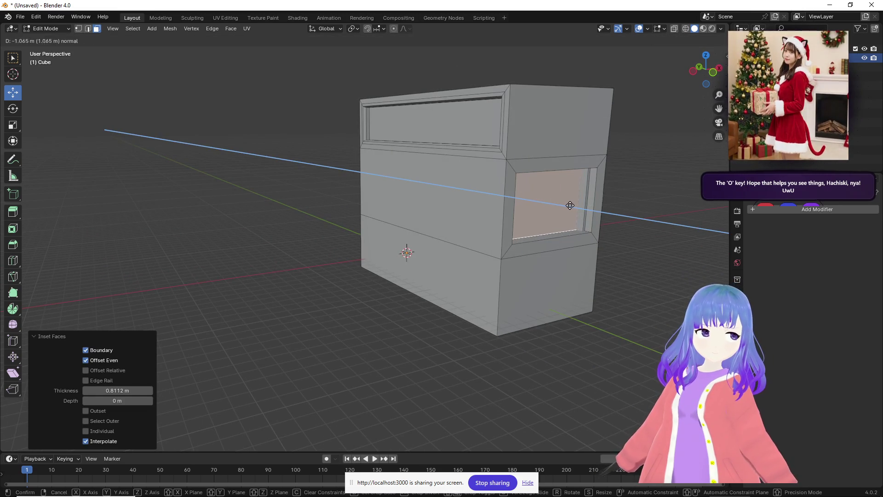
click(576, 215)
mouse_move(576, 214)
middle_down()
mouse_move(537, 236)
mouse_move(405, 106)
mouse_move(406, 174)
mouse_move(412, 150)
mouse_move(419, 199)
mouse_move(467, 205)
mouse_move(328, 167)
mouse_move(350, 152)
mouse_move(365, 180)
mouse_move(373, 144)
mouse_move(399, 223)
mouse_move(393, 265)
middle_up()
click(404, 106)
Inset the upper-front and middle-front faces together by 0.3874 m, discarding a trial extrusion.
shift+click(349, 216)
shift+click(368, 285)
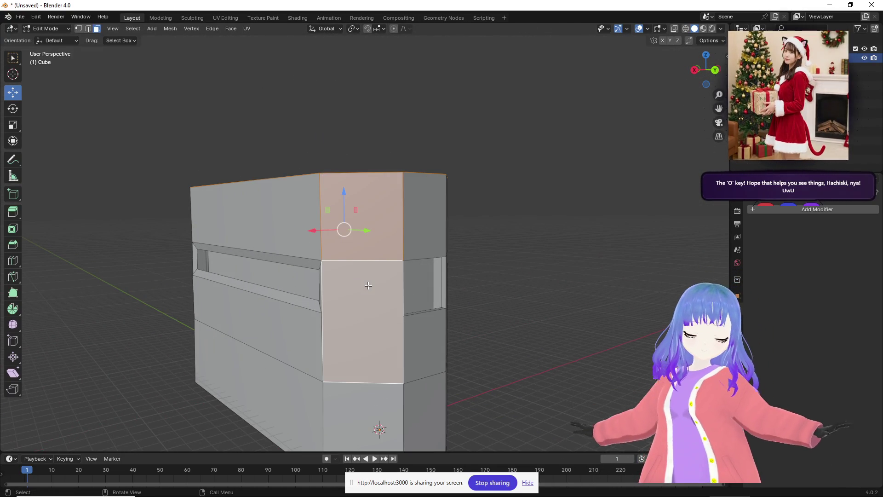
key(i)
click(354, 282)
middle_drag(391, 287, 442, 322)
key(e)
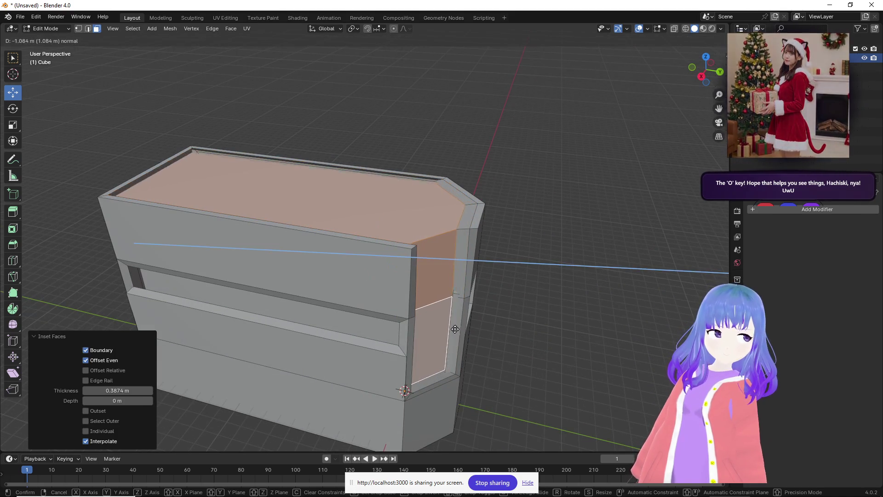
key(Escape)
key(ctrl+z)
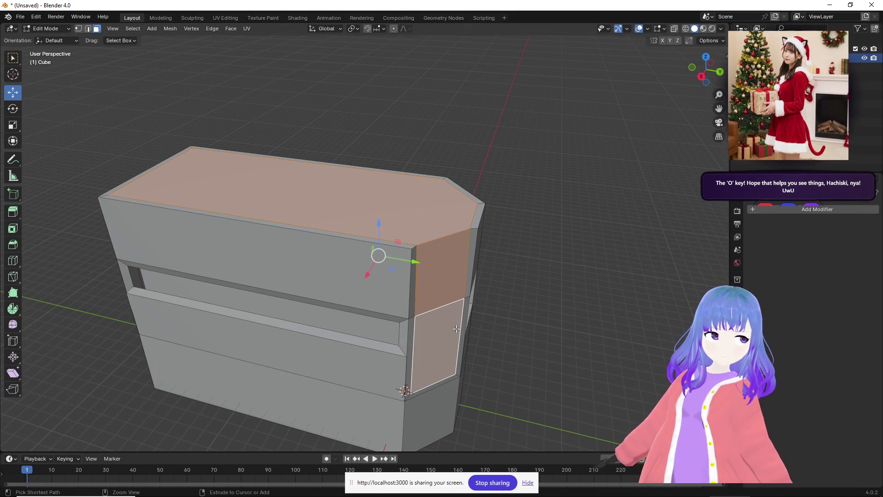
key(ctrl+z)
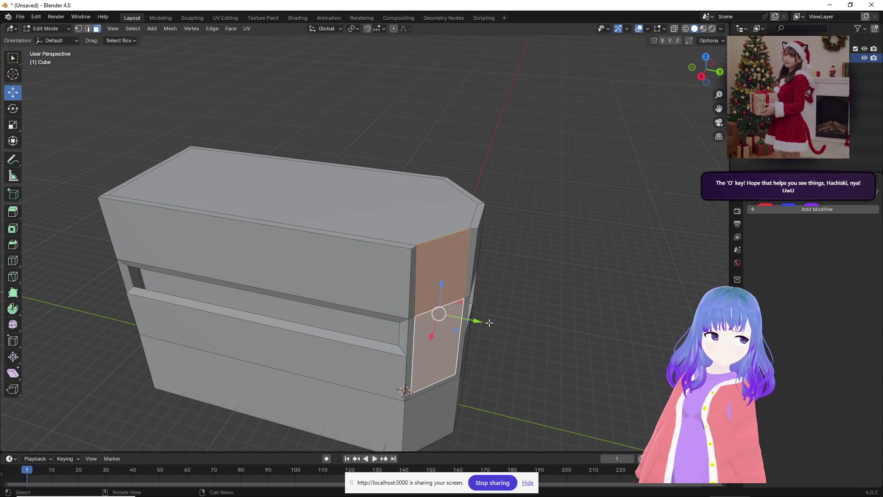
Extrude the corner face 0.32851 m inward so it sits recessed.
key(e)
click(479, 324)
middle_drag(479, 323, 368, 184)
click(368, 184)
Extrude the roof face upward twice, raising it 6.02 m into a tall new section.
key(e)
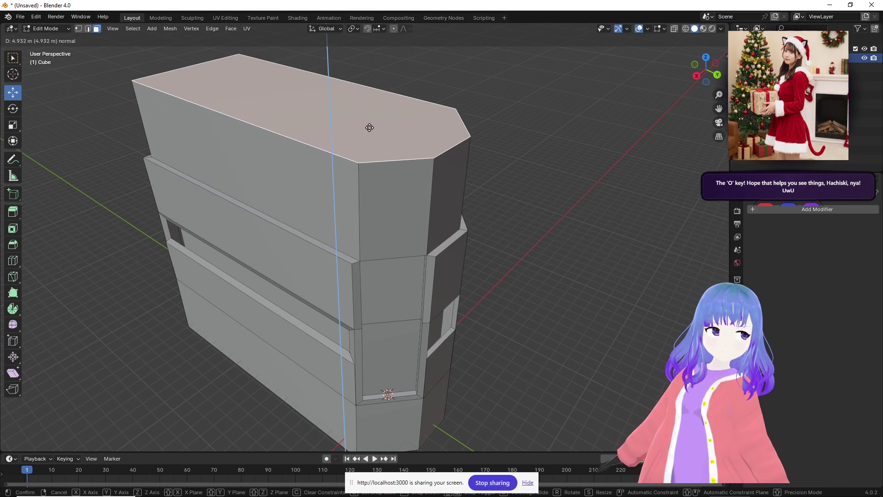
click(364, 98)
mouse_move(364, 98)
middle_down()
mouse_move(432, 160)
mouse_move(394, 120)
mouse_move(350, 103)
mouse_move(319, 173)
mouse_move(432, 116)
mouse_move(426, 154)
mouse_move(491, 189)
mouse_move(450, 213)
mouse_move(477, 249)
mouse_move(452, 244)
mouse_move(430, 191)
middle_up()
scroll(338, 181, down, 4)
mouse_move(375, 191)
middle_down()
mouse_move(374, 198)
mouse_move(386, 196)
middle_up()
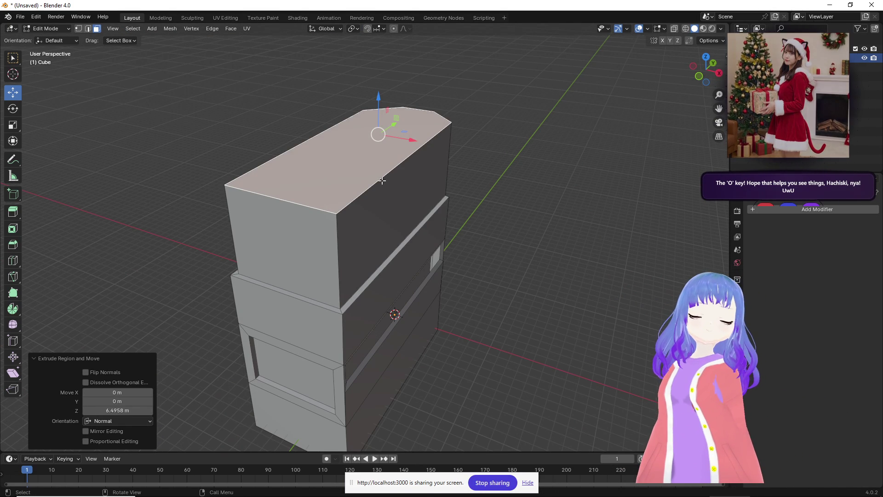
key(e)
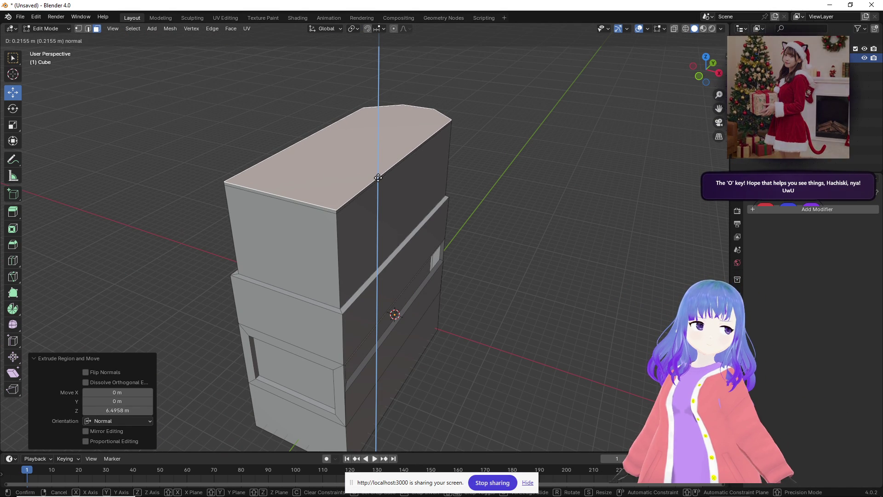
click(378, 97)
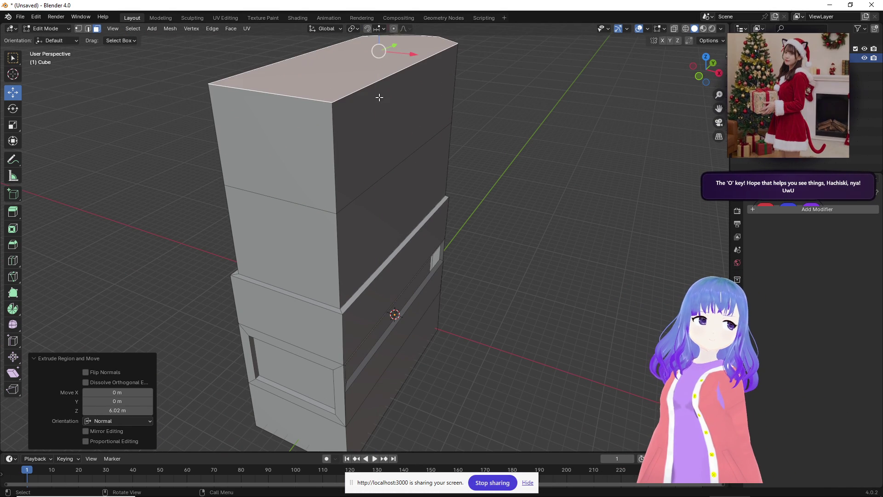
click(402, 142)
mouse_move(436, 141)
middle_down()
mouse_move(412, 110)
mouse_move(262, 92)
mouse_move(201, 127)
mouse_move(239, 143)
mouse_move(294, 132)
mouse_move(322, 147)
mouse_move(291, 182)
mouse_move(512, 262)
mouse_move(434, 232)
middle_up()
Inset the lower front face and pull it 2.5353 m out from the tower's base.
click(418, 275)
click(449, 311)
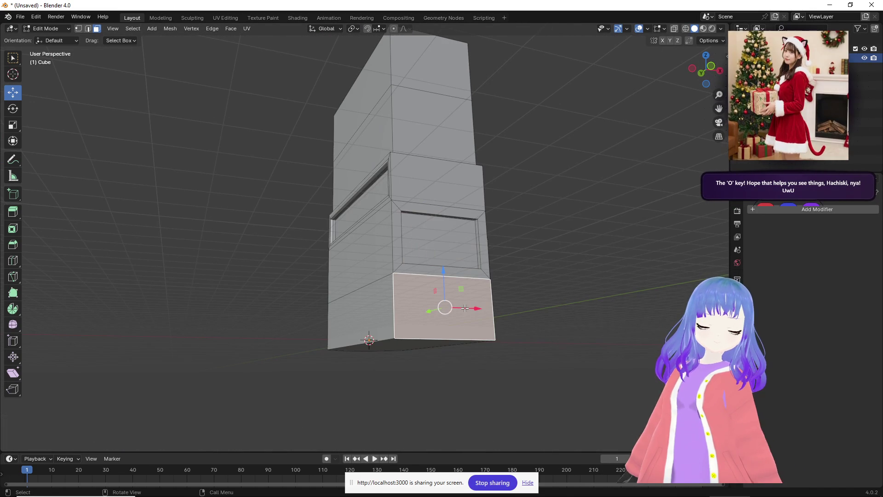
middle_drag(476, 307, 492, 319)
key(i)
click(503, 321)
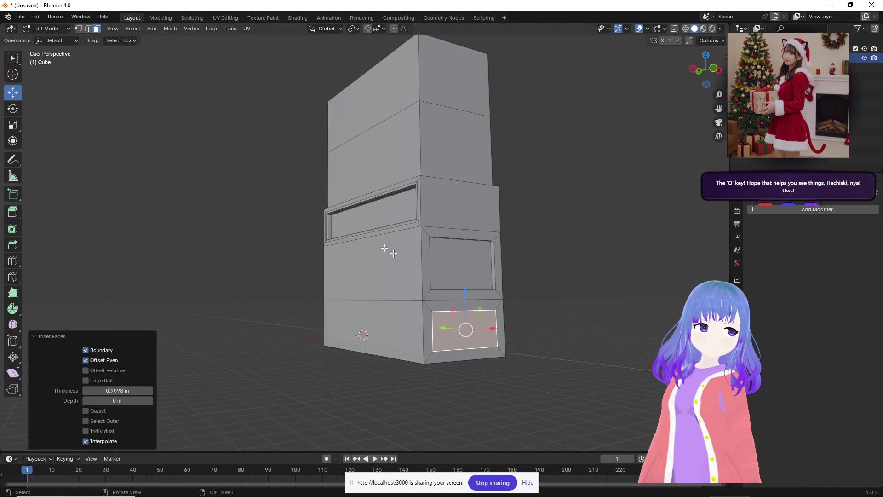
click(87, 29)
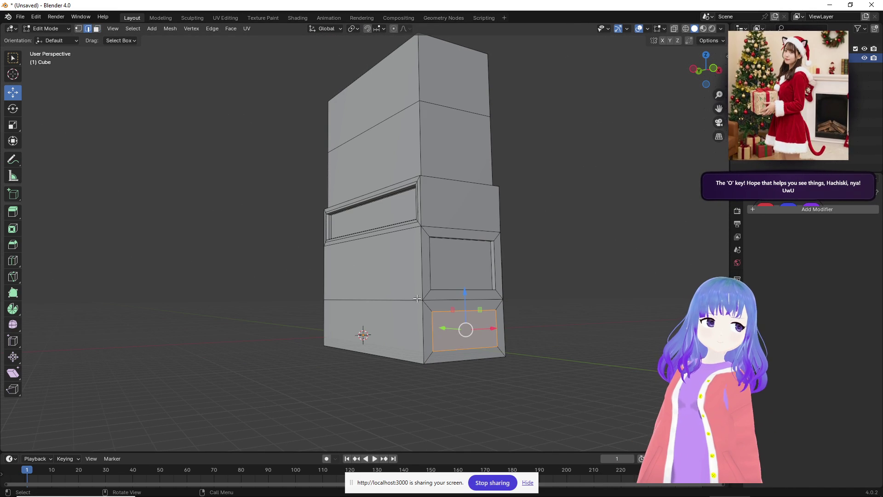
click(97, 29)
drag(443, 328, 463, 328)
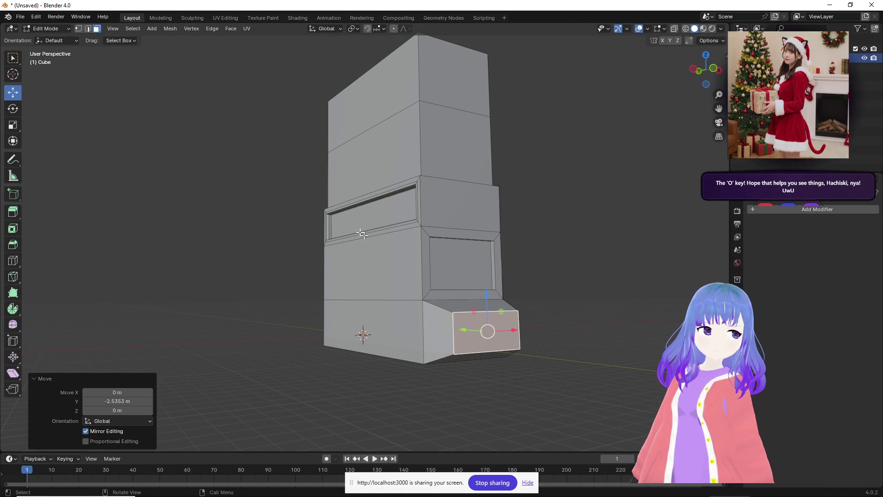
Lower the jutting block's bottom edge, adjusting its height by 0.27462 m.
click(88, 28)
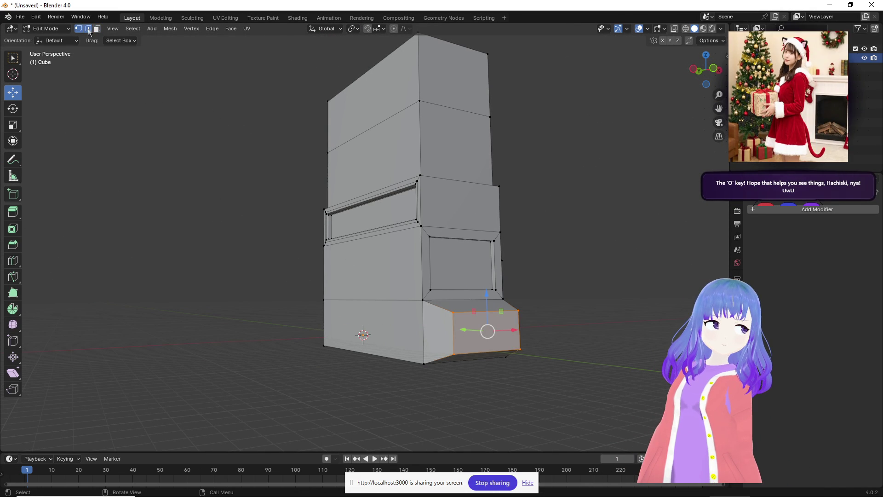
click(485, 351)
mouse_move(487, 313)
mouse_down()
mouse_move(486, 405)
mouse_move(487, 368)
mouse_up()
mouse_move(486, 368)
middle_down()
mouse_move(557, 321)
mouse_move(546, 325)
middle_up()
drag(522, 312, 522, 307)
mouse_move(523, 308)
middle_down()
mouse_move(414, 289)
mouse_move(325, 340)
middle_up()
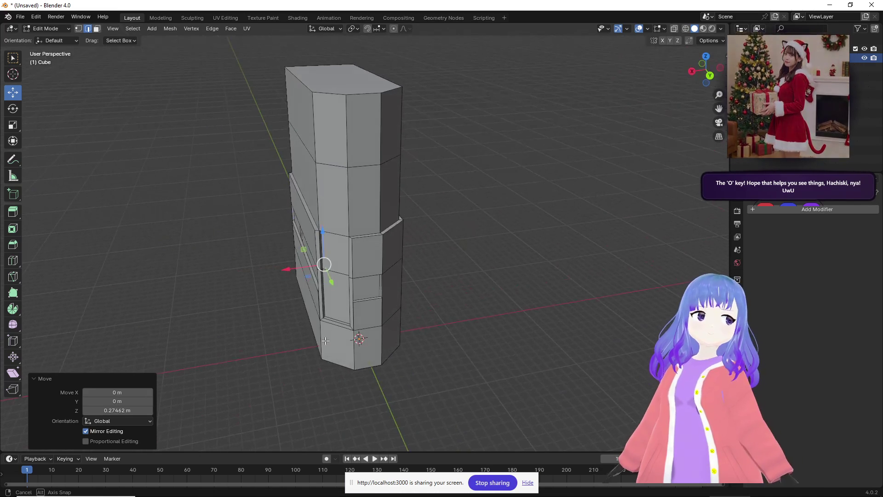
Inset the tower's top face with a thin border and extrude it upward.
click(97, 31)
middle_drag(371, 201, 386, 236)
click(386, 236)
click(373, 188)
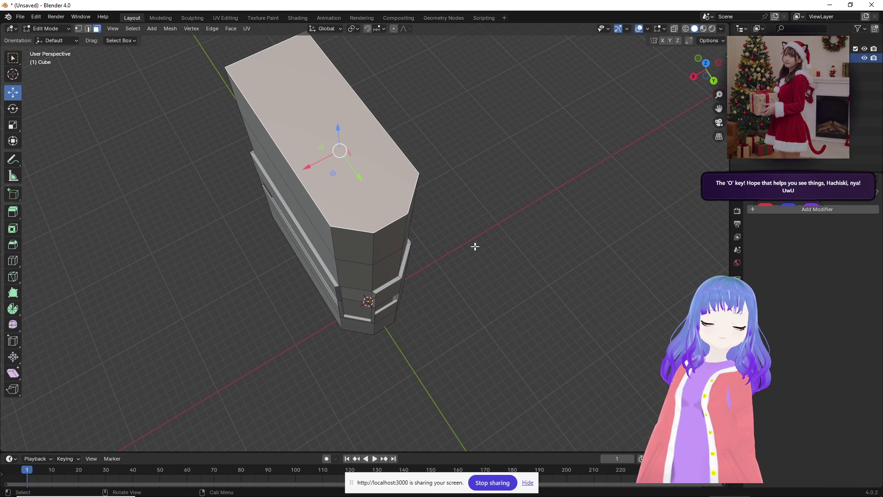
right_click(494, 238)
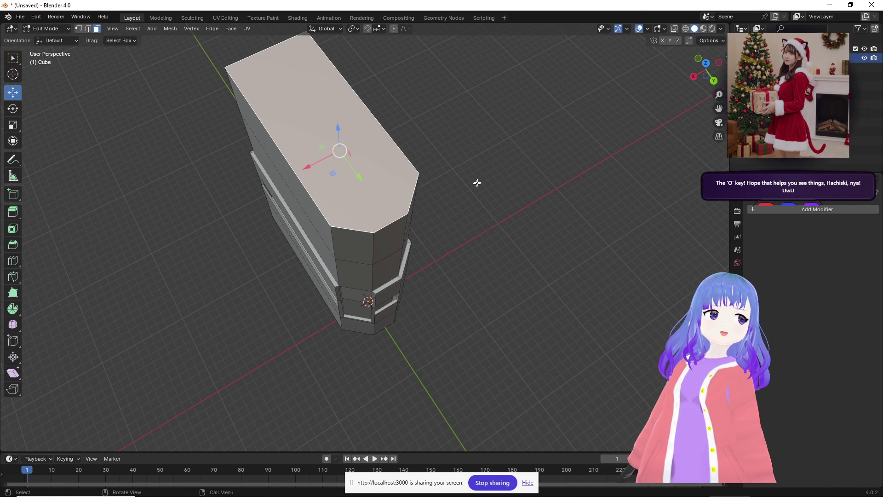
key(i)
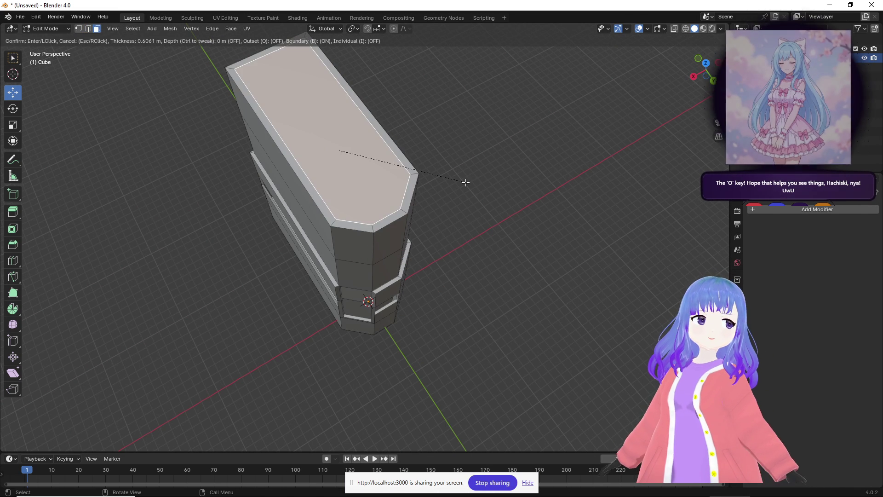
click(469, 183)
key(e)
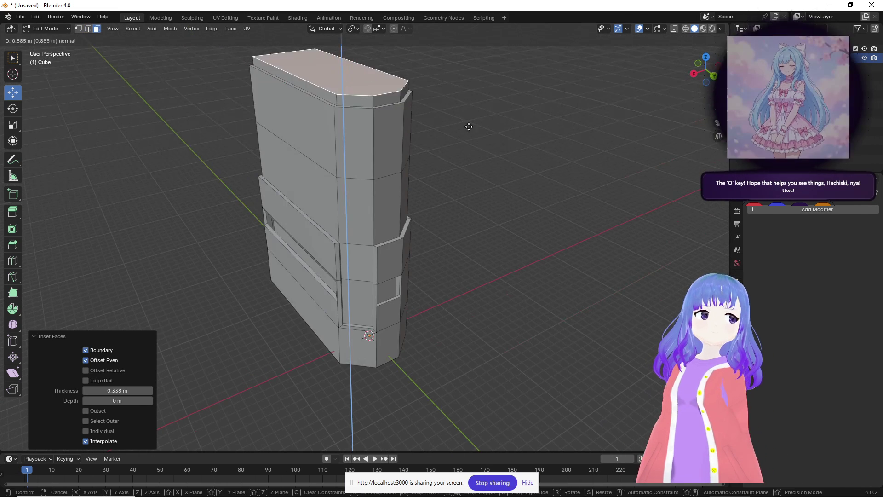
click(463, 67)
Raise the new top section 1.6861 m along Z with the move gizmo's Z arrow.
mouse_move(463, 148)
middle_down()
mouse_move(432, 88)
mouse_move(371, 116)
mouse_move(401, 166)
mouse_move(383, 147)
middle_up()
scroll(391, 152, down, 2)
drag(367, 99, 368, 23)
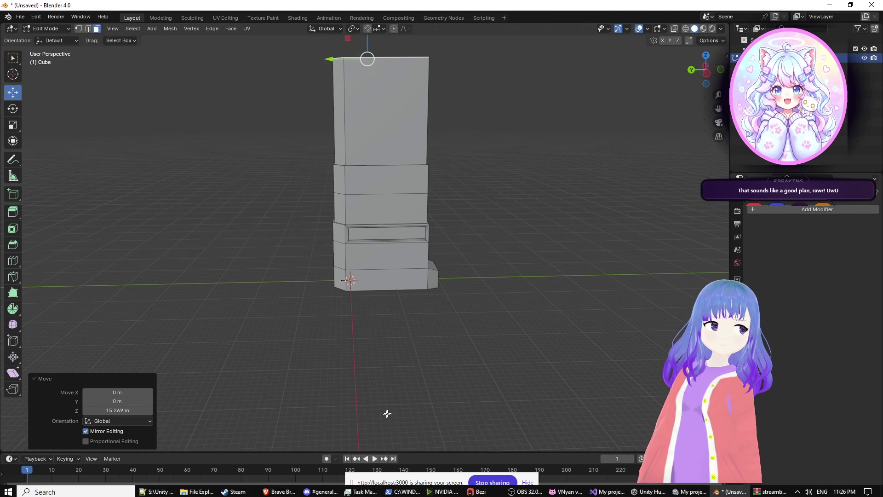
mouse_move(459, 330)
shift+middle_down()
mouse_move(479, 438)
mouse_move(515, 4)
shift+middle_up()
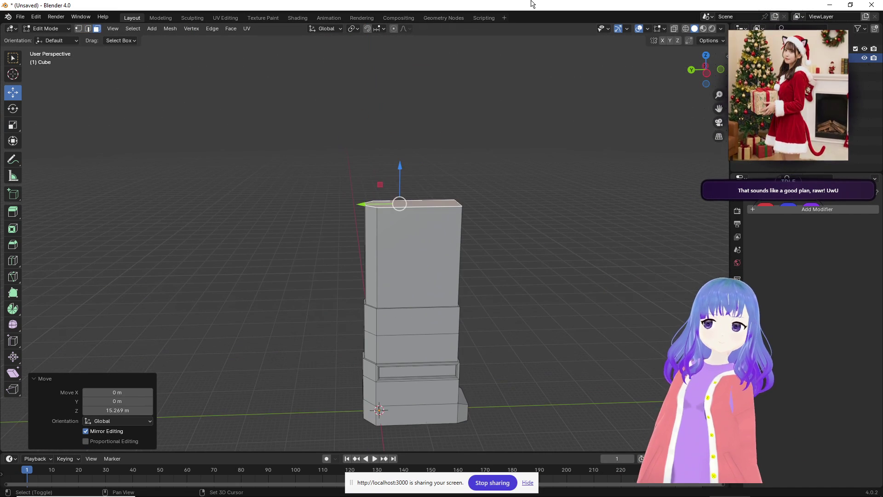
mouse_move(515, 80)
middle_down()
mouse_move(422, 181)
mouse_move(478, 158)
mouse_move(502, 135)
mouse_move(437, 130)
mouse_move(352, 170)
mouse_move(260, 181)
mouse_move(347, 195)
middle_up()
drag(352, 196, 354, 187)
mouse_move(354, 186)
middle_down()
mouse_move(357, 193)
mouse_move(393, 184)
mouse_move(397, 218)
mouse_move(384, 245)
middle_up()
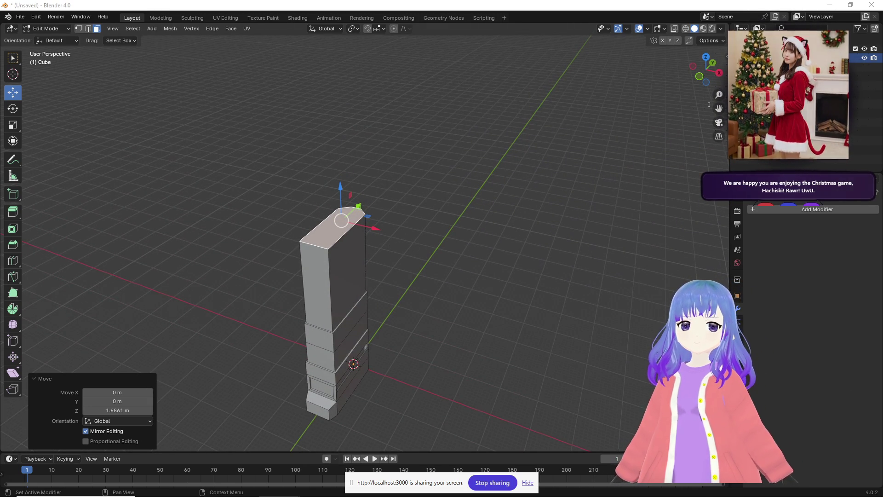
mouse_move(612, 259)
middle_down()
mouse_move(497, 274)
mouse_move(480, 234)
mouse_move(484, 287)
middle_up()
scroll(486, 278, up, 5)
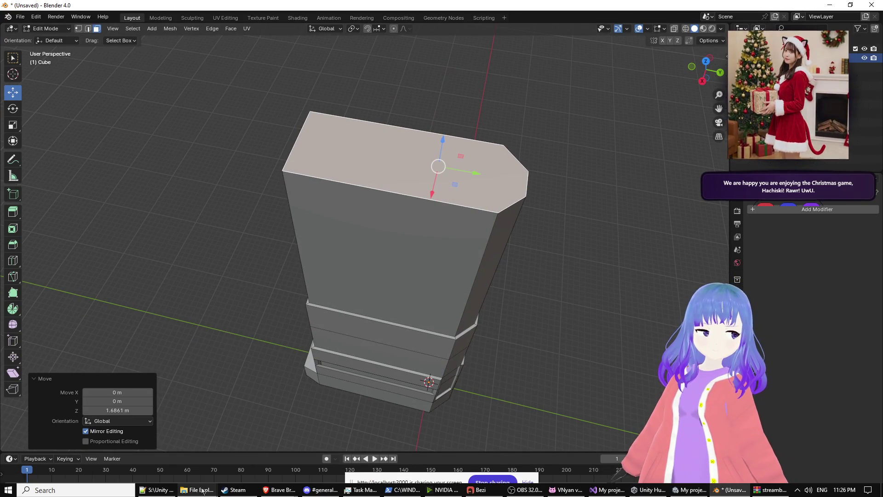
Switch to Google AI Studio and read through the assistant's expanded 17-second reasoning notes.
mouse_move(202, 490)
mouse_move(279, 490)
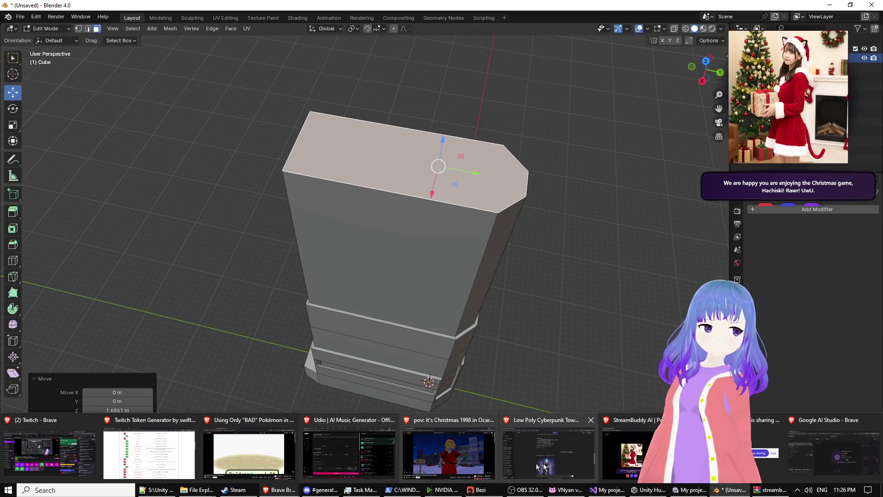
click(829, 457)
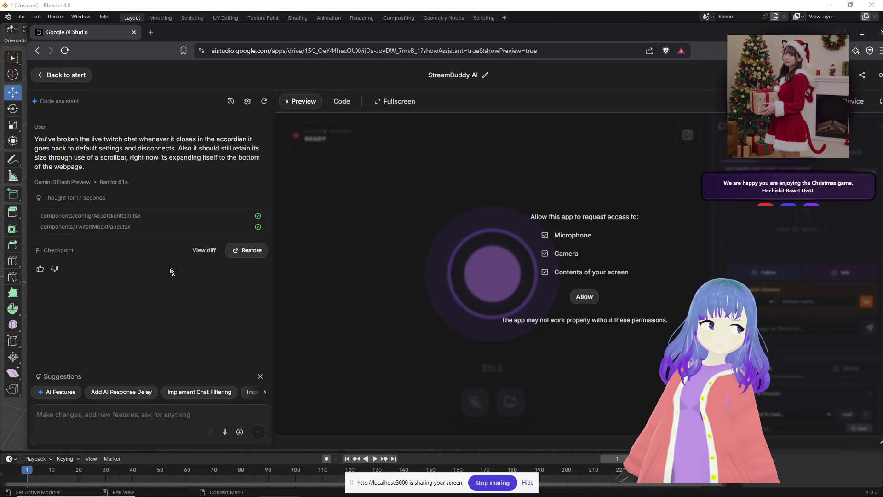
click(112, 197)
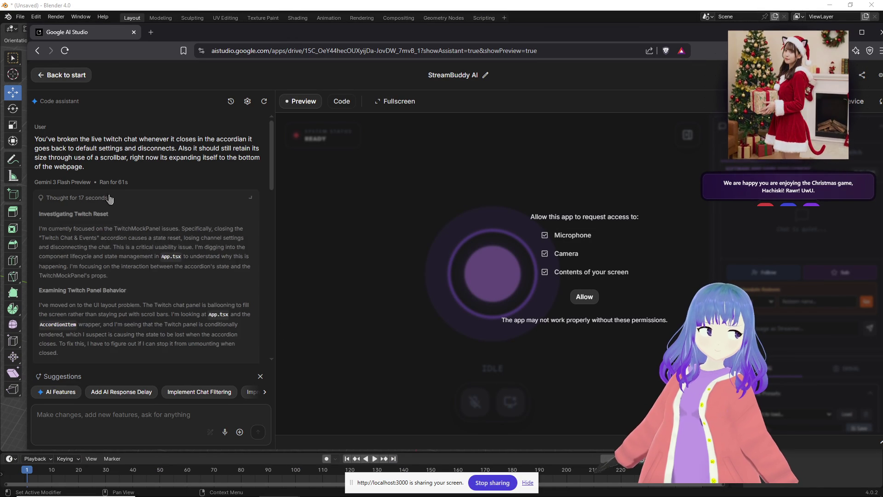
scroll(150, 232, down, 5)
scroll(150, 232, up, 2)
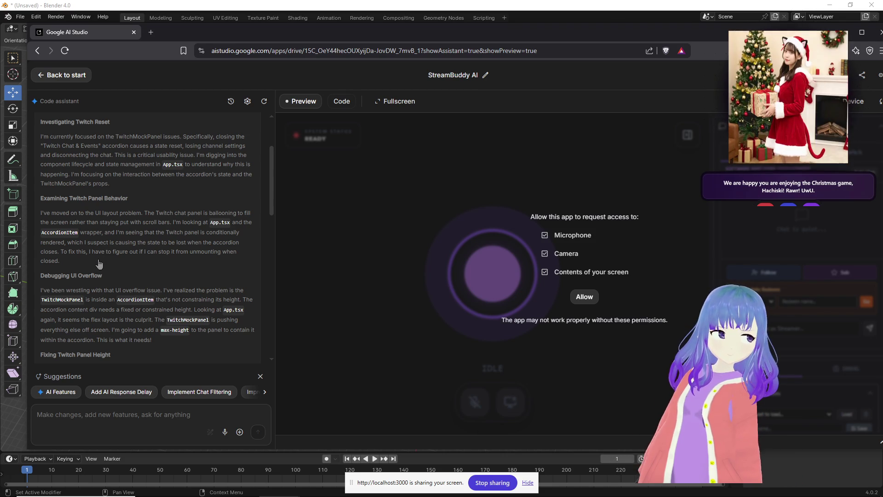
scroll(99, 267, down, 4)
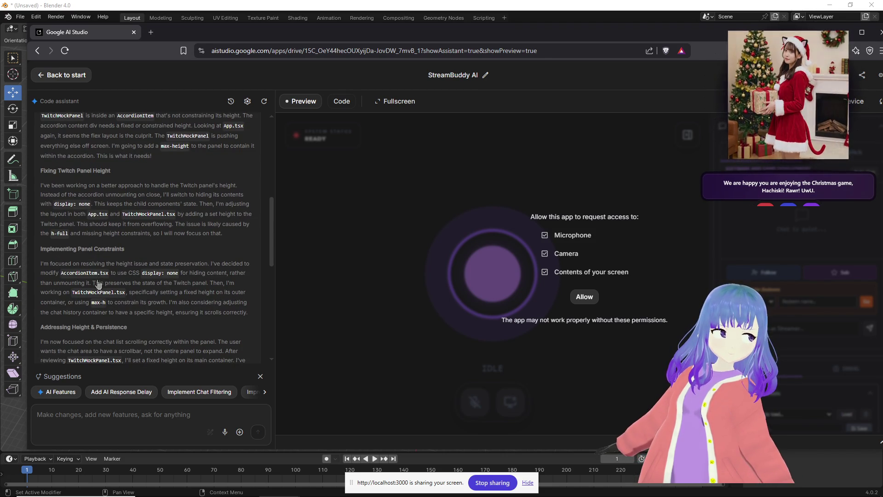
scroll(98, 284, down, 3)
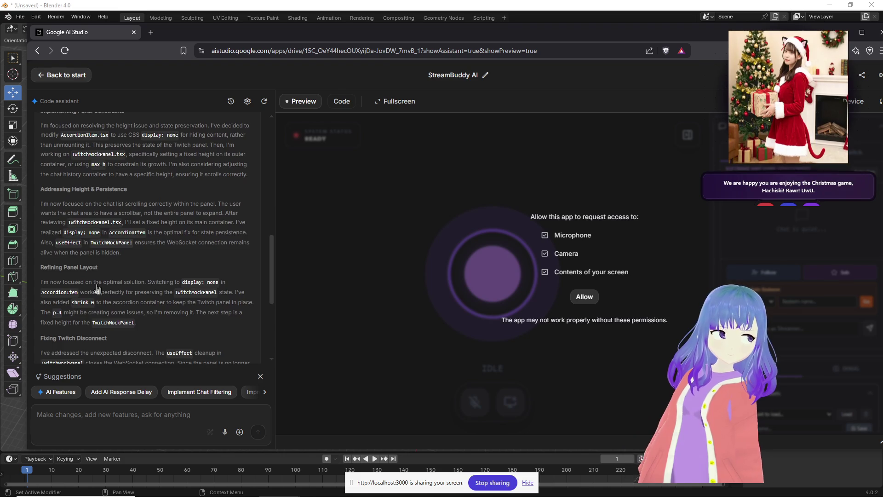
scroll(97, 289, down, 2)
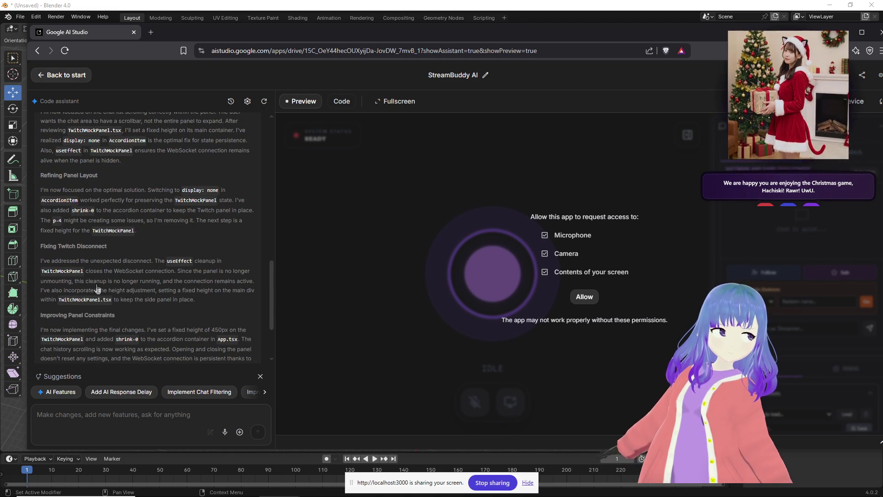
scroll(97, 288, down, 2)
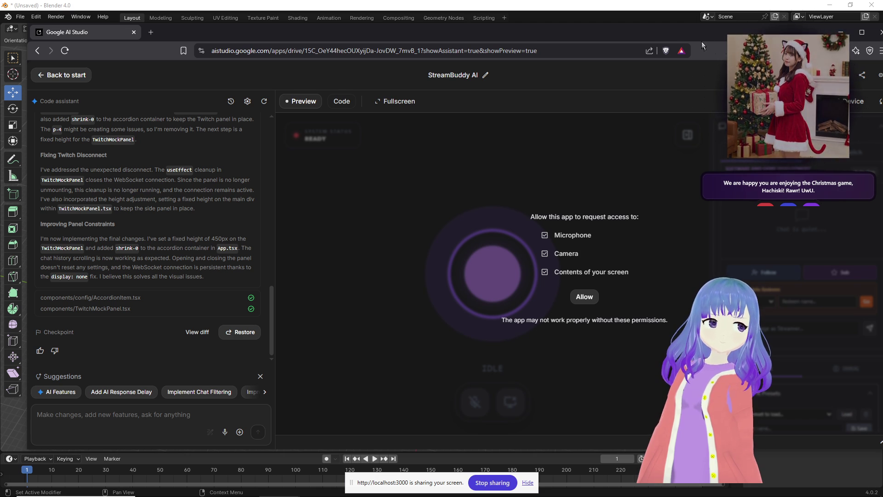
Reload the app, return to the start page, and open StreamBuddy AI from Recently viewed.
drag(702, 43, 653, 39)
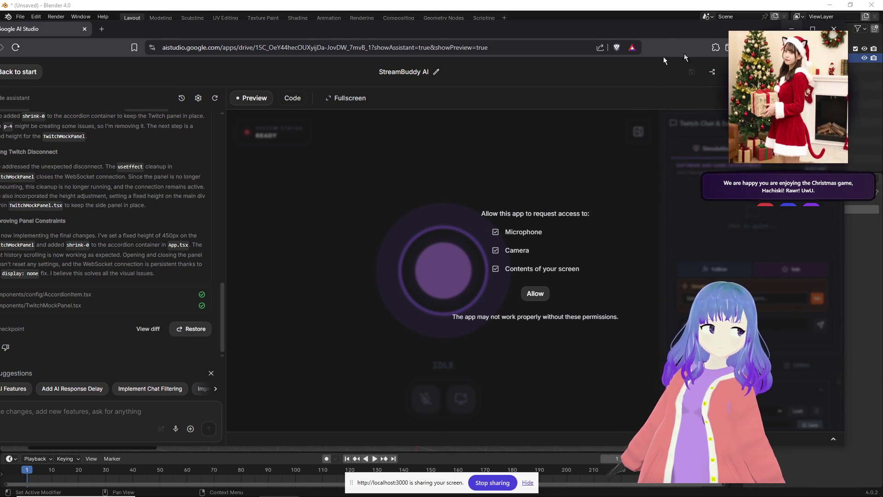
click(15, 48)
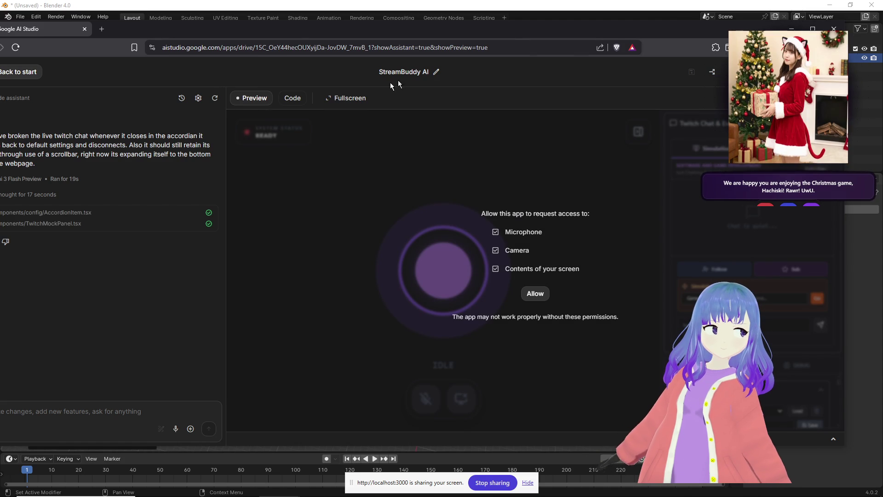
drag(276, 28, 376, 33)
click(118, 80)
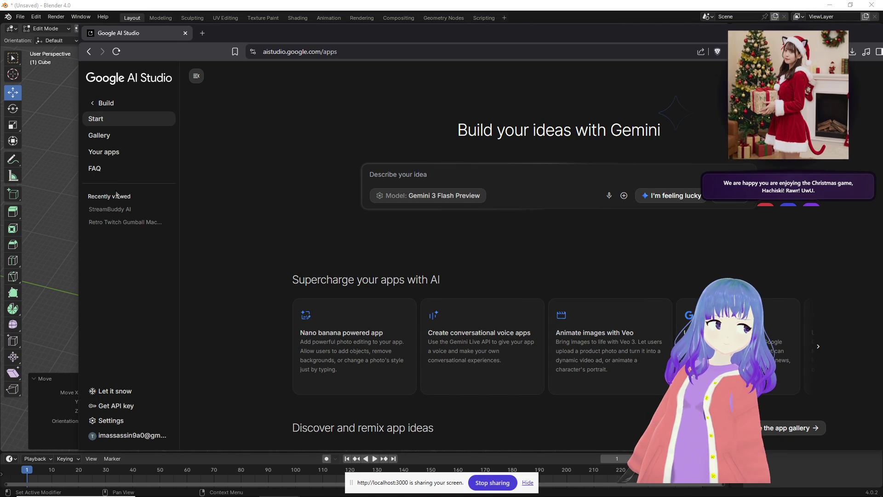
click(118, 211)
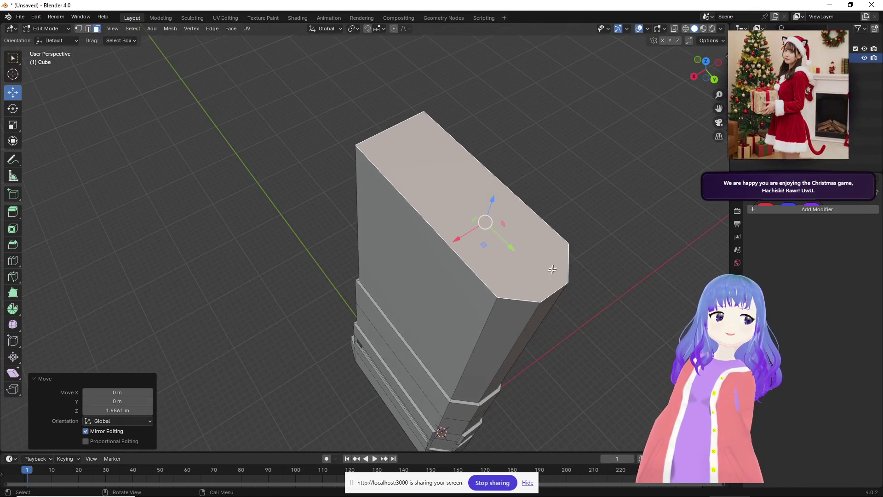
Orbit and zoom the Blender viewport to a front view of the cube tower.
mouse_move(552, 269)
middle_down()
mouse_move(529, 248)
mouse_move(372, 255)
mouse_move(566, 225)
mouse_move(421, 274)
mouse_move(414, 288)
mouse_move(385, 263)
mouse_move(317, 290)
mouse_move(153, 289)
middle_up()
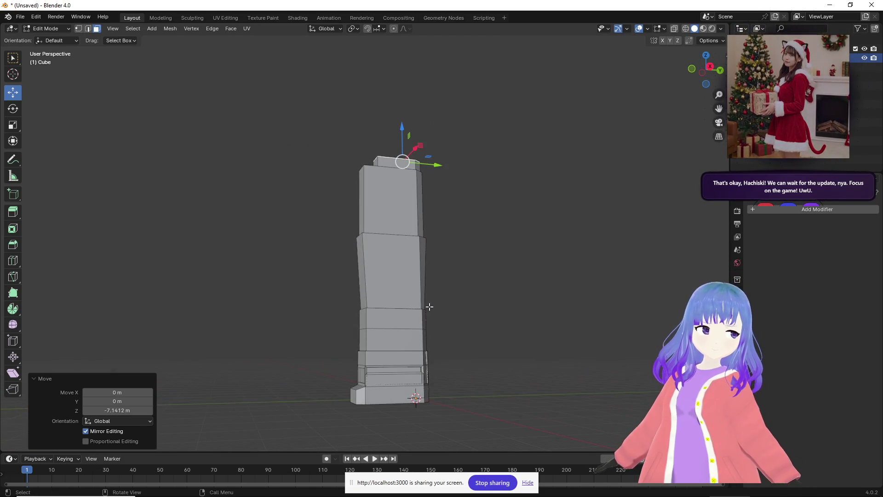
scroll(429, 306, up, 4)
Inset the tower's middle face and push it inward along its normal.
click(421, 285)
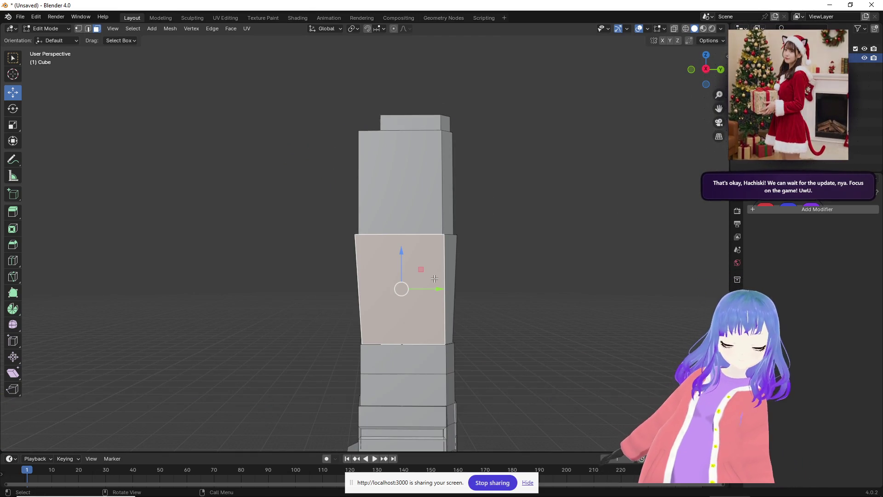
key(i)
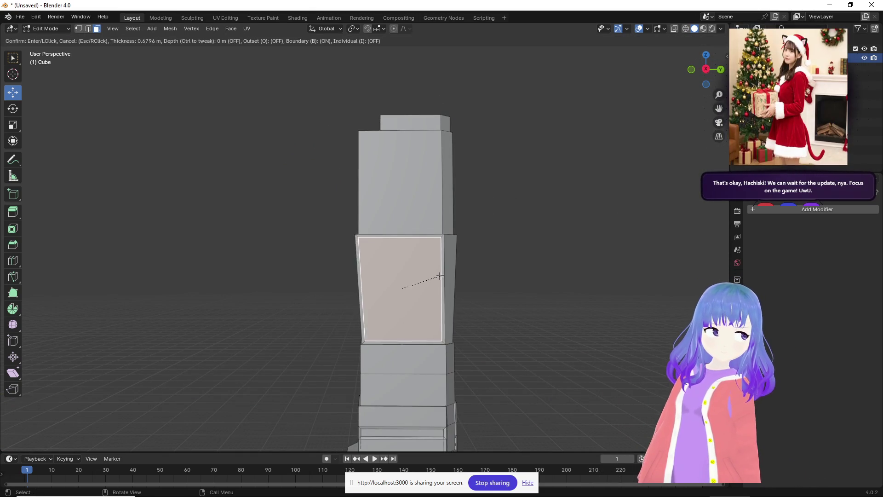
click(440, 276)
mouse_move(440, 276)
middle_down()
mouse_move(368, 294)
mouse_move(449, 233)
mouse_move(496, 251)
mouse_move(510, 276)
mouse_move(595, 322)
mouse_move(517, 332)
mouse_move(446, 321)
middle_up()
key(g)
key(z)
key(z)
click(357, 301)
In edge select, move the recessed panel's top edge downward.
scroll(433, 306, up, 6)
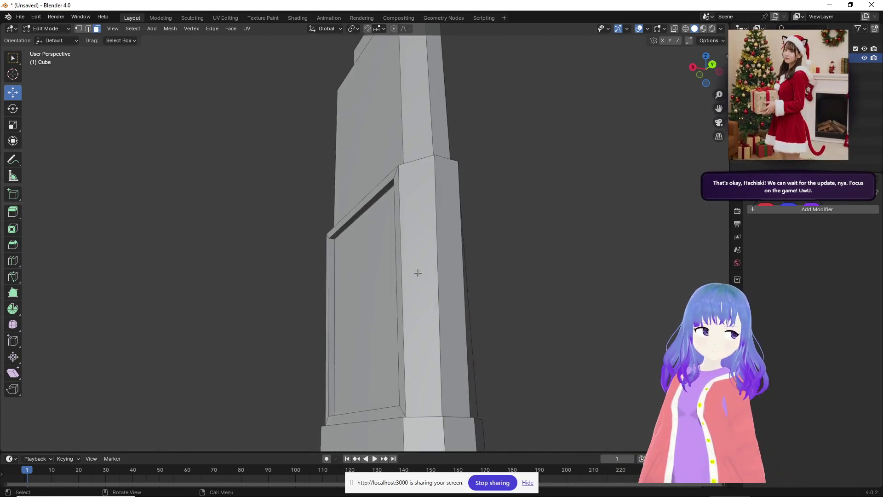
middle_drag(418, 267, 276, 216)
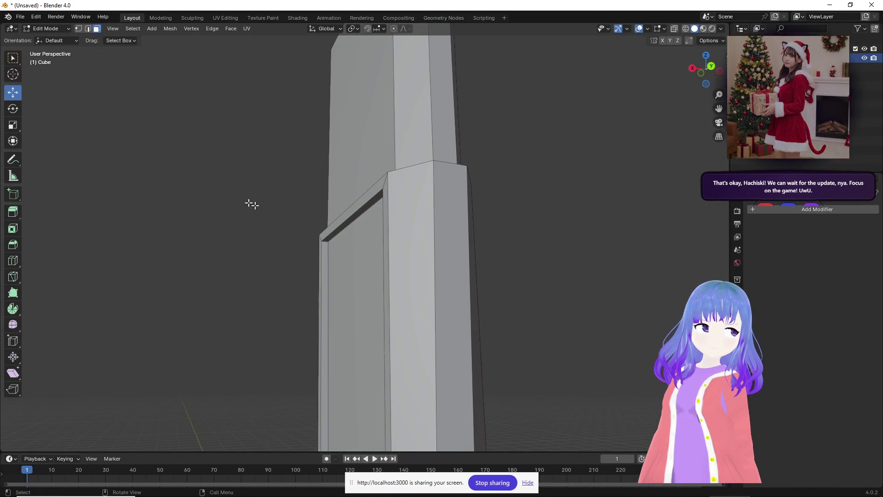
click(89, 29)
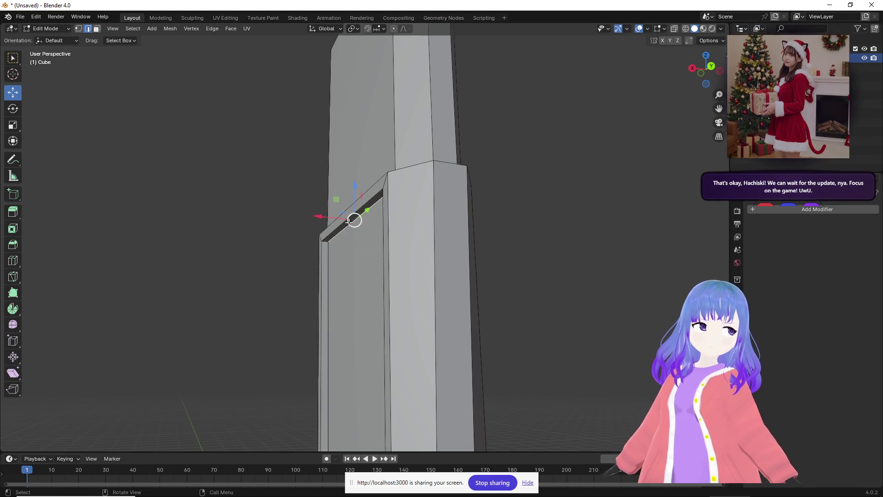
mouse_move(333, 196)
mouse_down()
mouse_move(334, 216)
mouse_move(351, 236)
mouse_up()
middle_drag(350, 236, 341, 276)
scroll(341, 276, down, 4)
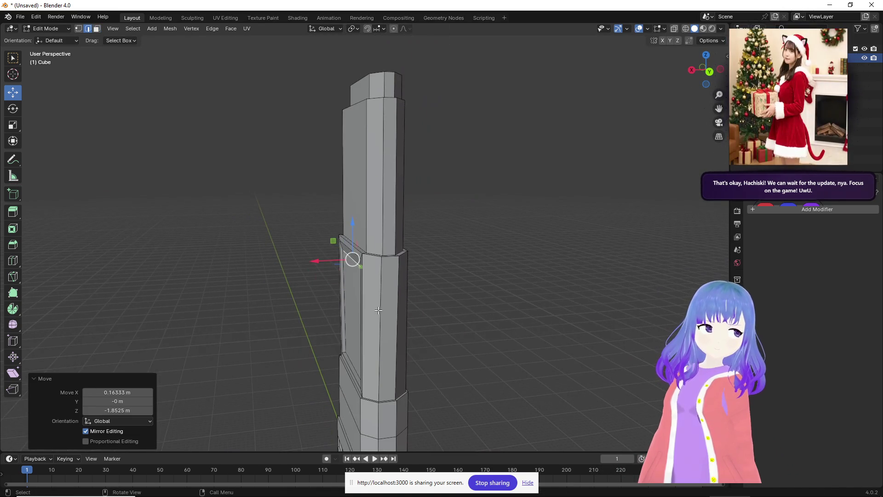
Orbit and zoom around the tower to inspect the recessed band and its base.
mouse_move(463, 308)
middle_down()
mouse_move(526, 266)
mouse_move(611, 267)
mouse_move(633, 278)
mouse_move(607, 309)
mouse_move(305, 324)
mouse_move(419, 335)
middle_up()
middle_drag(382, 380, 536, 381)
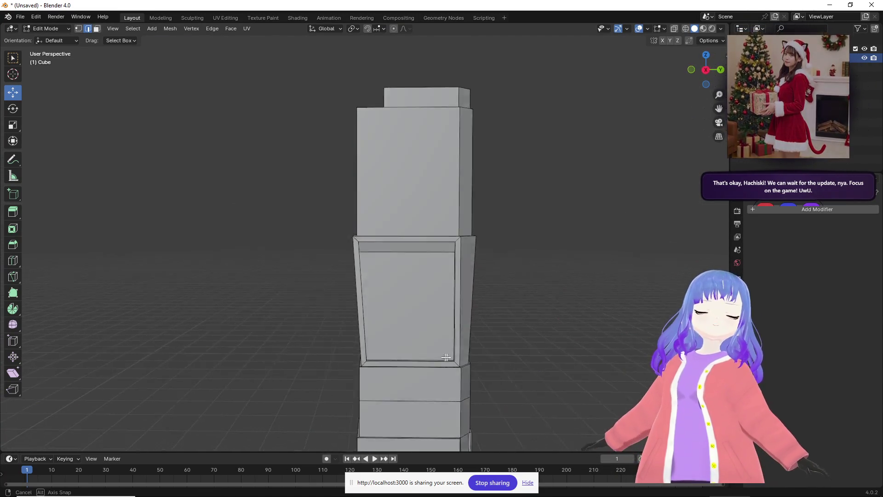
middle_drag(440, 359, 588, 349)
mouse_move(331, 297)
middle_down()
mouse_move(467, 311)
mouse_move(317, 361)
mouse_move(248, 338)
mouse_move(386, 298)
mouse_move(325, 326)
mouse_move(334, 299)
mouse_move(311, 330)
middle_up()
scroll(333, 298, down, 3)
scroll(355, 348, up, 8)
scroll(364, 355, down, 4)
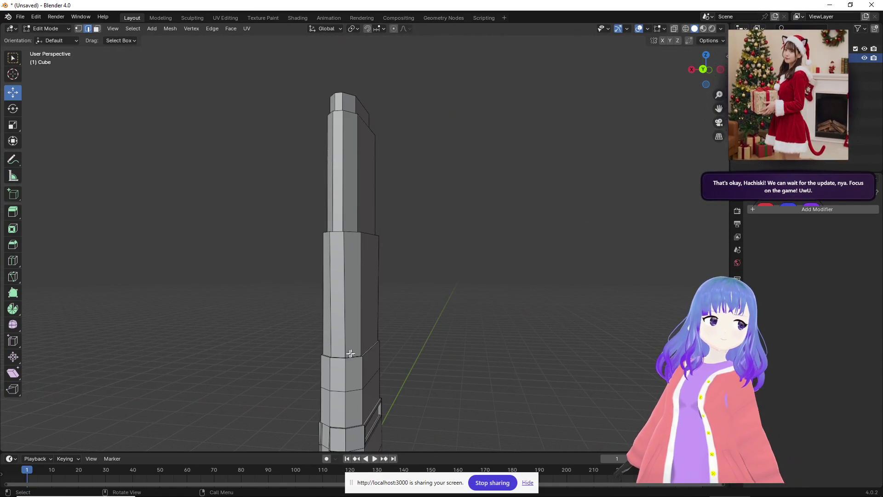
mouse_move(346, 356)
shift+middle_down()
mouse_move(427, 199)
mouse_move(460, 322)
mouse_move(542, 402)
mouse_move(469, 345)
mouse_move(374, 339)
mouse_move(484, 235)
mouse_move(526, 177)
mouse_move(489, 244)
mouse_move(510, 221)
mouse_move(570, 234)
mouse_move(611, 285)
shift+middle_up()
scroll(427, 199, up, 4)
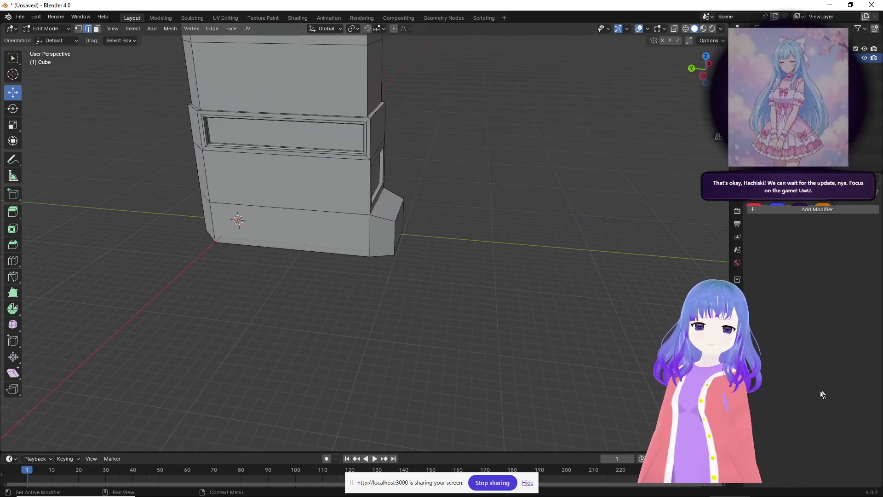
middle_drag(565, 222, 380, 218)
mouse_move(521, 216)
middle_down()
mouse_move(528, 240)
mouse_move(435, 234)
mouse_move(456, 394)
mouse_move(460, 237)
mouse_move(446, 225)
mouse_move(446, 341)
mouse_move(443, 311)
mouse_move(530, 266)
mouse_move(510, 282)
mouse_move(616, 330)
mouse_move(474, 313)
mouse_move(366, 332)
mouse_move(513, 336)
mouse_move(479, 344)
mouse_move(563, 349)
mouse_move(519, 371)
middle_up()
middle_drag(499, 360, 396, 342)
mouse_move(515, 360)
middle_down()
mouse_move(479, 339)
mouse_move(453, 258)
mouse_move(465, 244)
mouse_move(479, 256)
mouse_move(477, 271)
middle_up()
scroll(446, 248, up, 2)
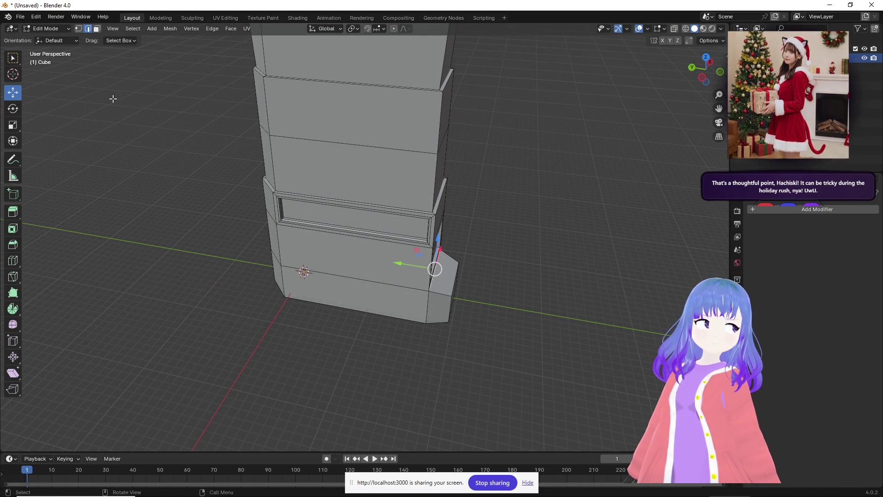
Add a new cube in Object Mode and move it beside the tower's base.
key(Tab)
click(122, 29)
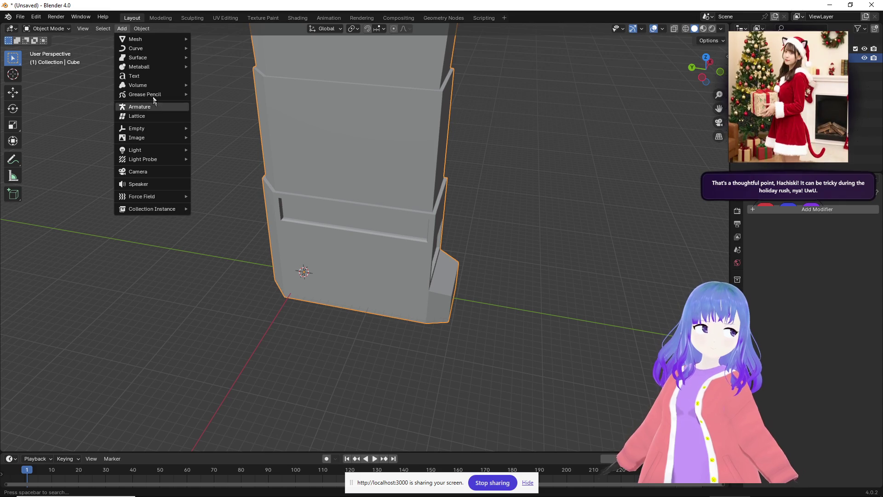
mouse_move(162, 39)
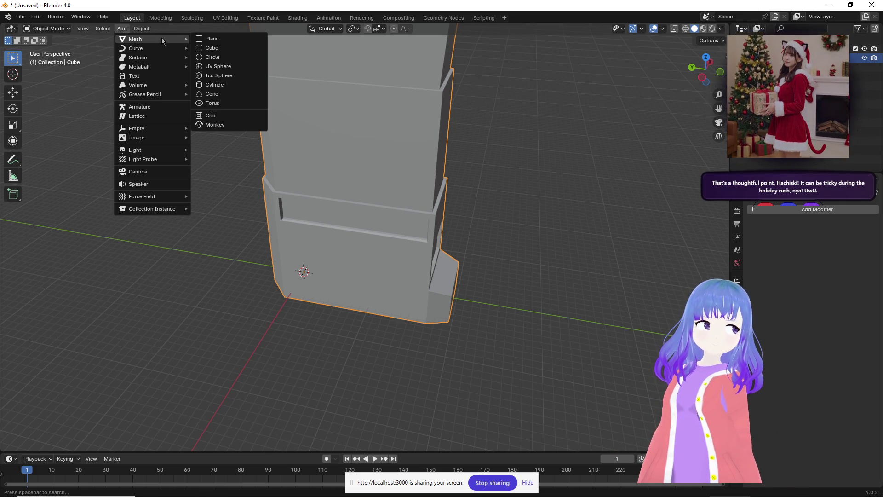
click(213, 48)
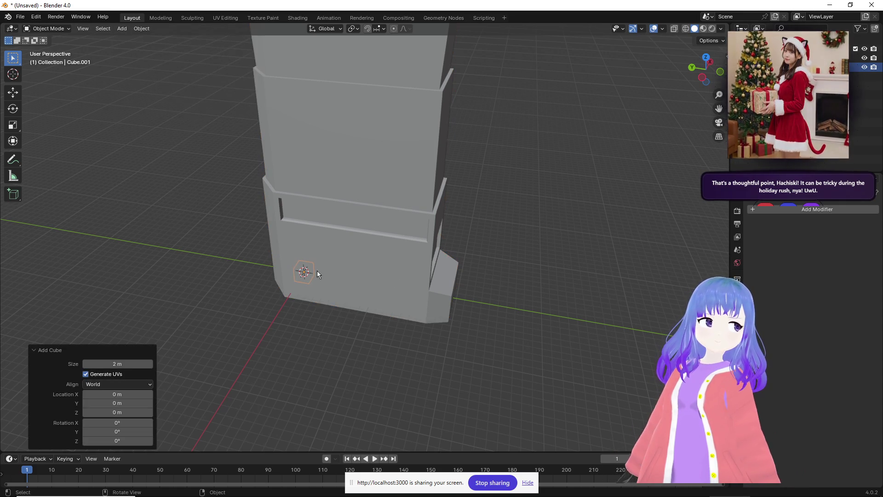
click(18, 93)
drag(265, 265, 431, 285)
mouse_move(431, 285)
middle_down()
mouse_move(467, 270)
mouse_move(436, 315)
middle_up()
drag(406, 290, 406, 226)
mouse_move(406, 225)
middle_down()
mouse_move(414, 285)
mouse_move(488, 317)
mouse_move(498, 312)
middle_up()
Pull the cube's top face up into a tall thin column, adjusting it along Y.
key(Tab)
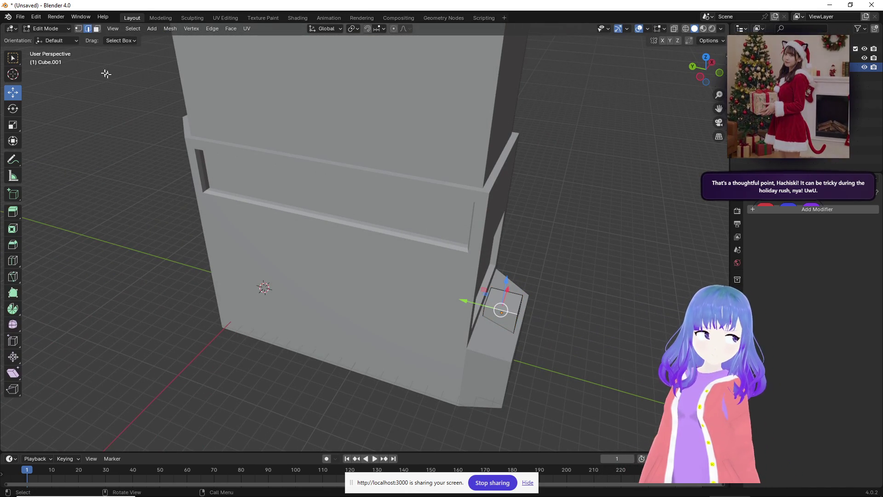
click(502, 299)
drag(505, 271, 535, 138)
scroll(535, 202, down, 4)
mouse_move(510, 199)
middle_down()
mouse_move(532, 183)
mouse_move(495, 175)
middle_up()
drag(444, 142, 445, 59)
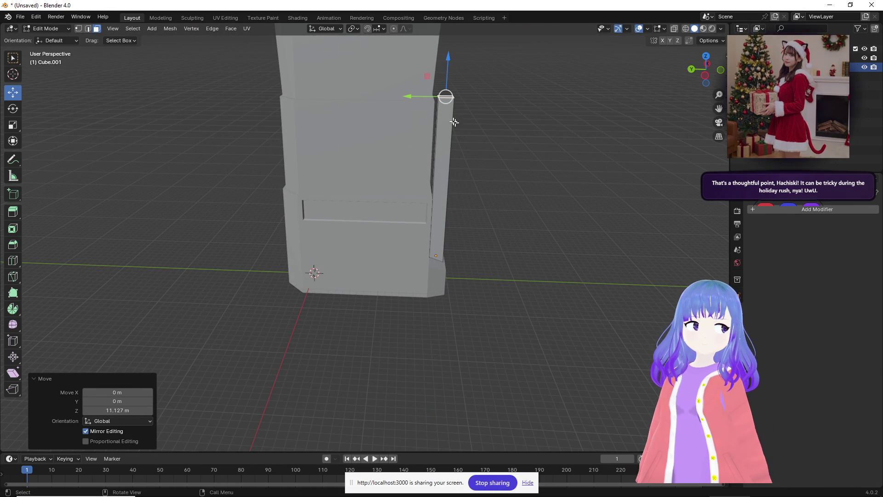
key(ctrl+z)
mouse_move(437, 117)
middle_down()
mouse_move(447, 179)
mouse_move(427, 175)
middle_up()
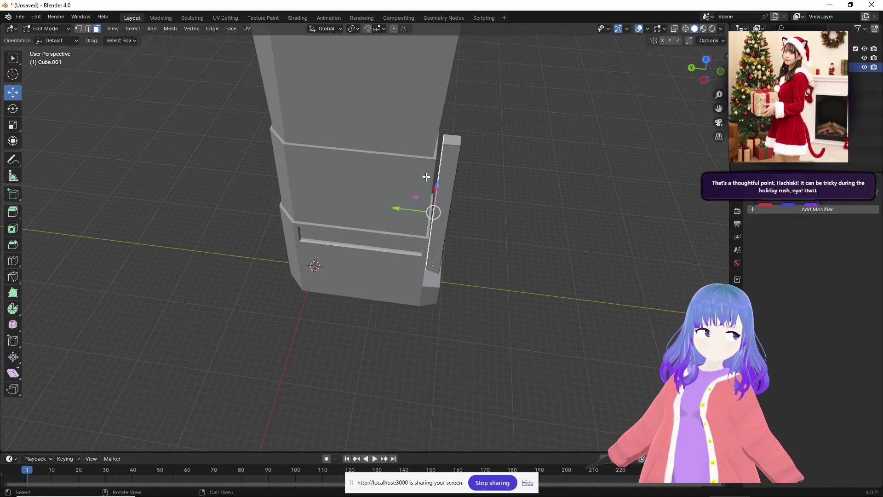
drag(399, 211, 390, 209)
mouse_move(391, 209)
middle_down()
mouse_move(377, 211)
mouse_move(428, 157)
mouse_move(451, 187)
mouse_move(409, 196)
middle_up()
Raise the column's selected vertices along Z and shift an edge along Y.
mouse_move(422, 167)
middle_down()
mouse_move(467, 110)
mouse_move(464, 228)
middle_up()
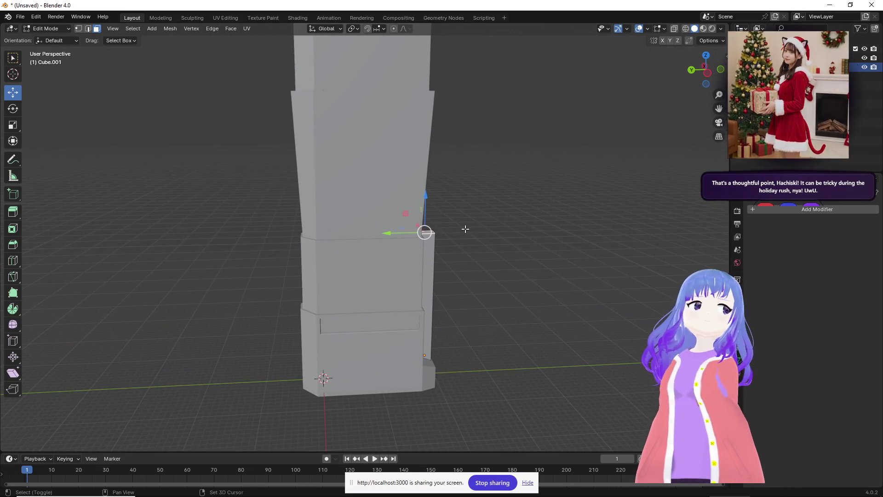
drag(426, 199, 425, 119)
mouse_move(424, 118)
middle_down()
mouse_move(461, 182)
mouse_move(454, 165)
mouse_move(418, 167)
mouse_move(378, 279)
middle_up()
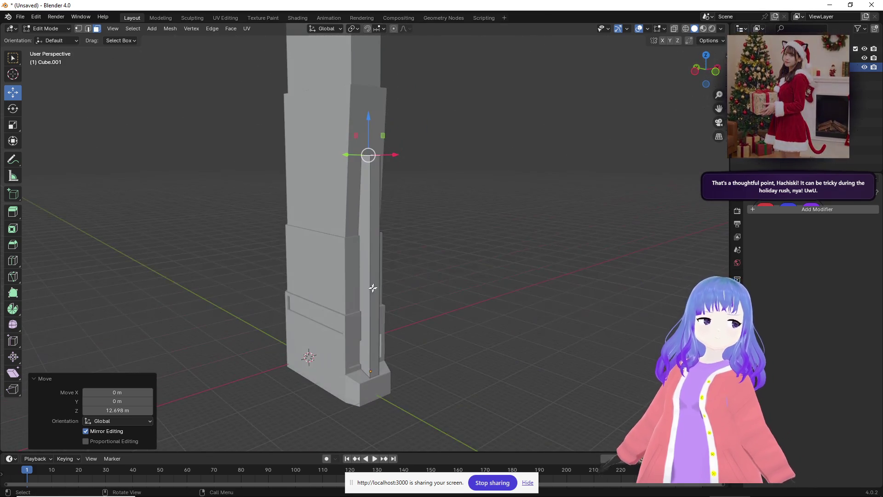
mouse_move(377, 311)
middle_down()
mouse_move(400, 309)
mouse_move(421, 278)
middle_up()
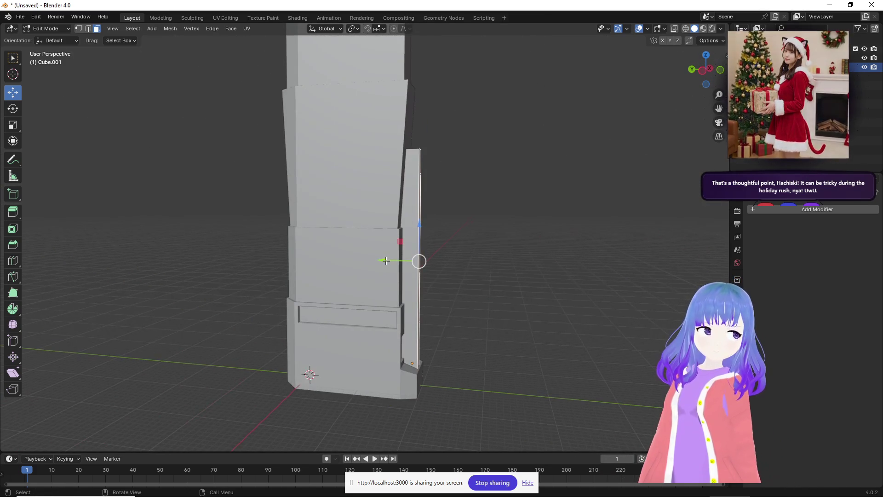
drag(387, 261, 380, 260)
mouse_move(380, 260)
middle_down()
mouse_move(495, 301)
mouse_move(372, 294)
mouse_move(349, 316)
mouse_move(463, 347)
mouse_move(492, 272)
middle_up()
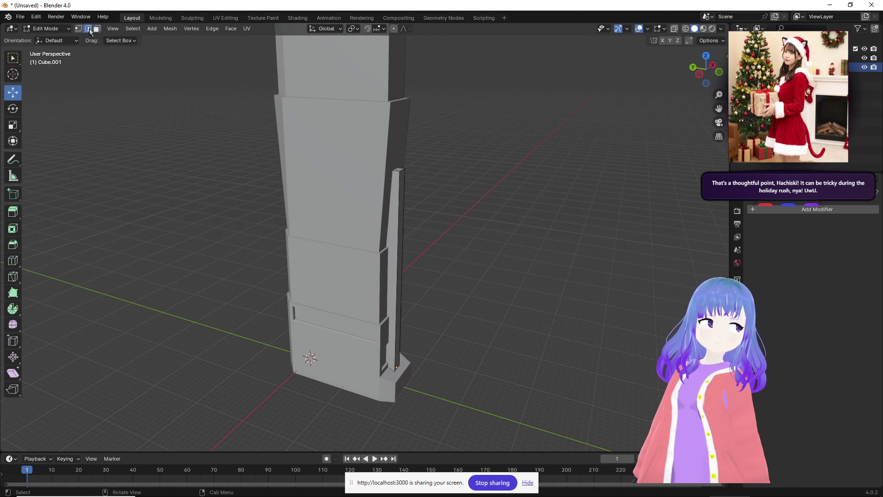
Slide geometry back along Y and lower a vertex to form the slanted top and foot.
mouse_move(369, 166)
mouse_down()
mouse_move(389, 168)
mouse_move(380, 170)
mouse_up()
mouse_move(380, 169)
middle_down()
mouse_move(442, 177)
mouse_move(463, 220)
mouse_move(459, 241)
mouse_move(458, 207)
middle_up()
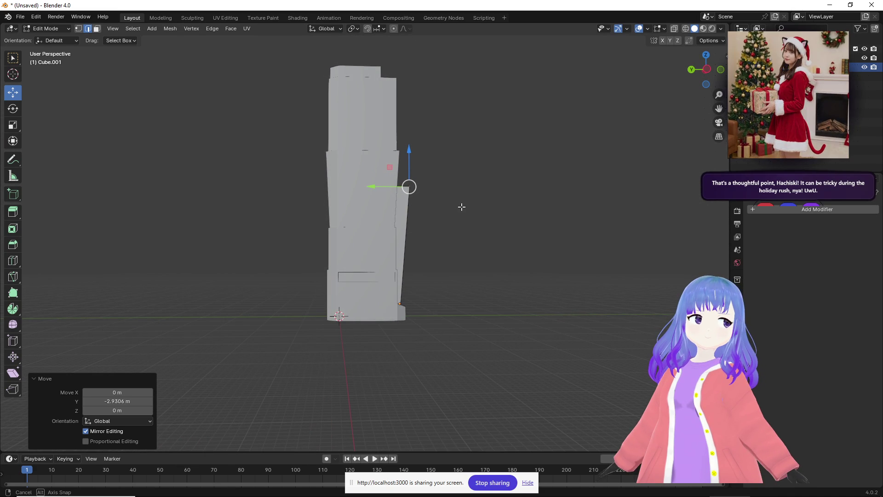
mouse_move(438, 194)
middle_down()
mouse_move(386, 189)
mouse_move(400, 189)
mouse_move(409, 146)
middle_up()
drag(406, 150, 410, 177)
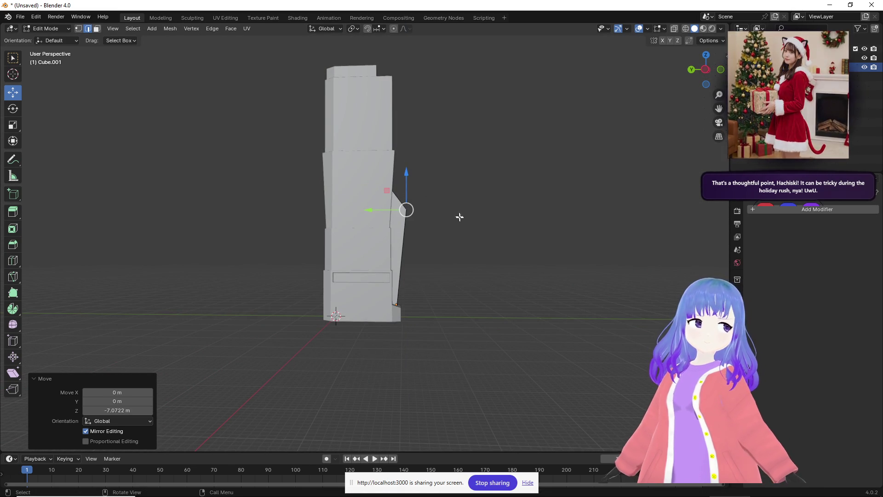
click(459, 216)
mouse_move(459, 216)
middle_down()
mouse_move(450, 244)
mouse_move(225, 236)
mouse_move(271, 256)
mouse_move(429, 282)
mouse_move(538, 276)
mouse_move(540, 290)
mouse_move(526, 302)
mouse_move(371, 277)
mouse_move(469, 288)
mouse_move(587, 284)
middle_up()
scroll(587, 284, down, 4)
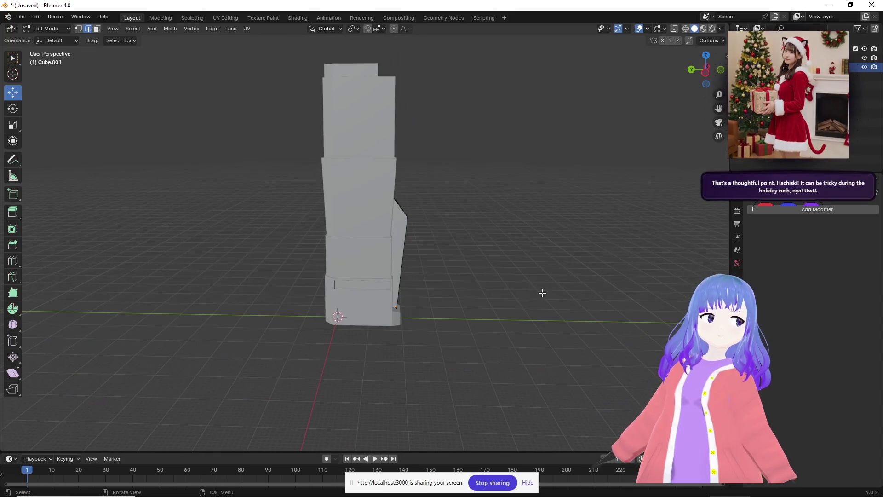
mouse_move(509, 290)
middle_down()
mouse_move(516, 280)
mouse_move(484, 286)
mouse_move(475, 257)
middle_up()
scroll(476, 293, up, 4)
scroll(476, 293, down, 2)
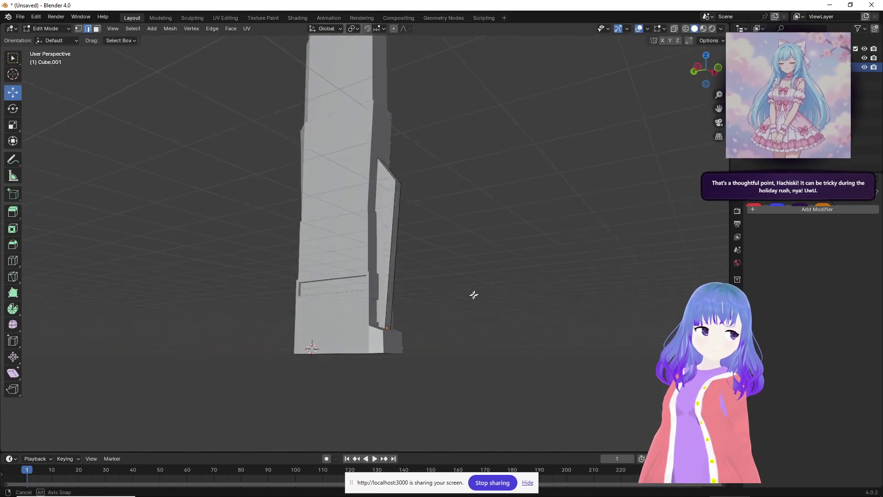
middle_drag(475, 291, 289, 257)
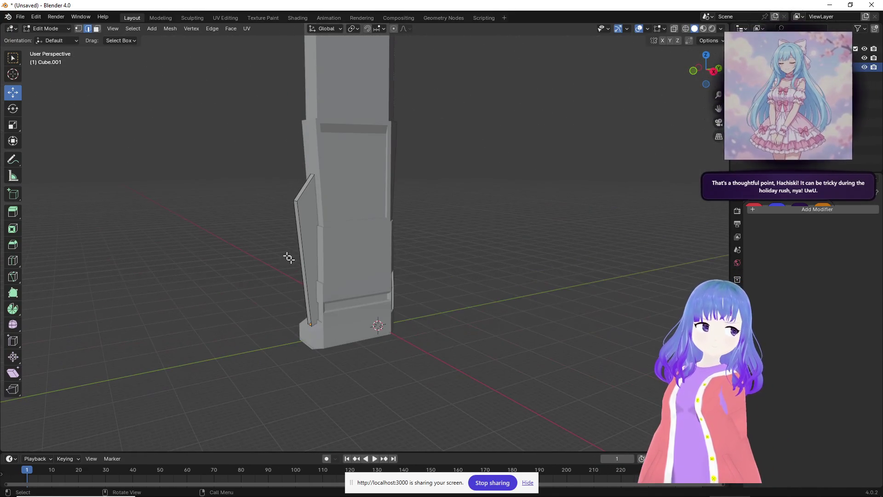
Back in Object Mode, make the main tower active and join the parts with Ctrl+J.
click(56, 30)
click(48, 40)
shift+click(375, 176)
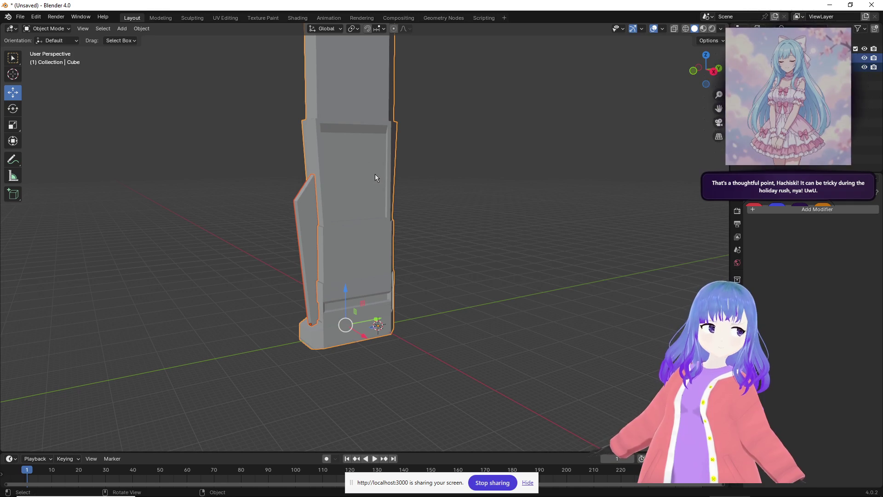
key(ctrl+q)
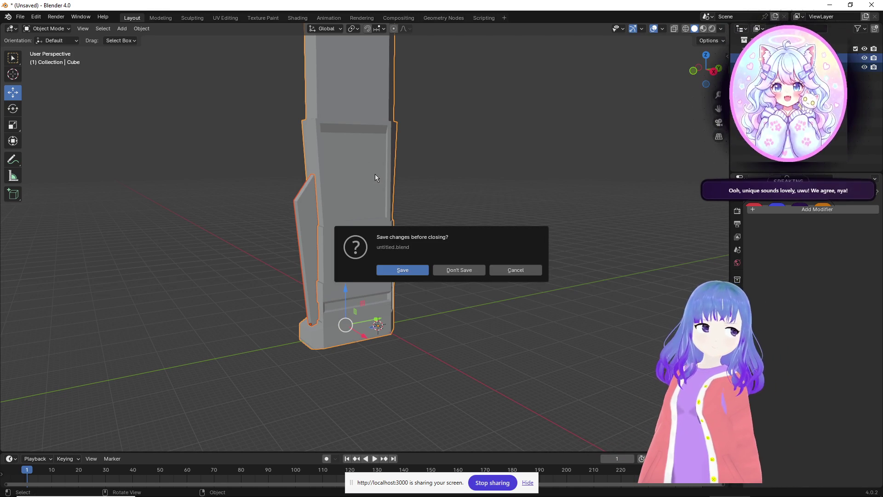
click(530, 271)
key(ctrl+j)
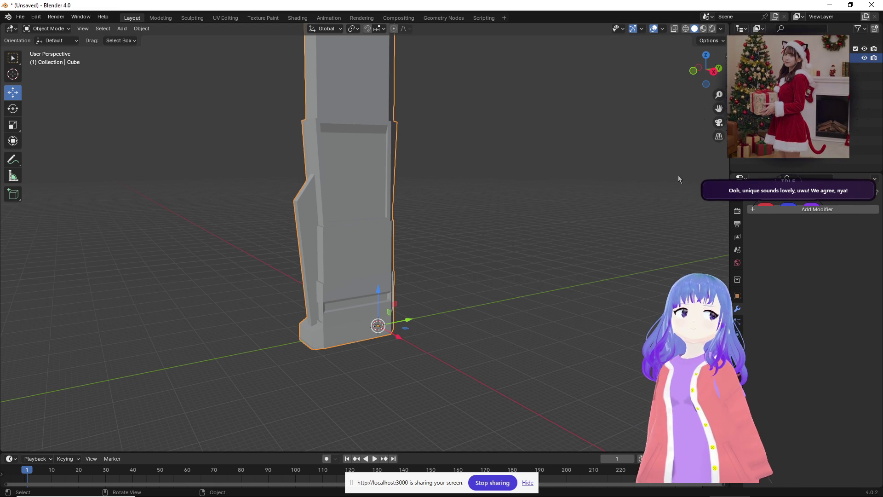
Export the joined tower as an FBX file named military_tower.fbx.
click(21, 17)
click(22, 19)
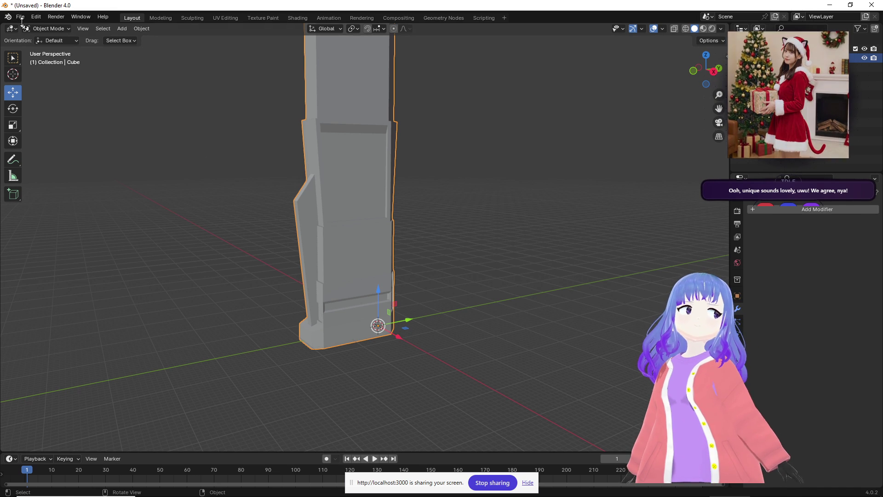
click(15, 17)
mouse_move(46, 157)
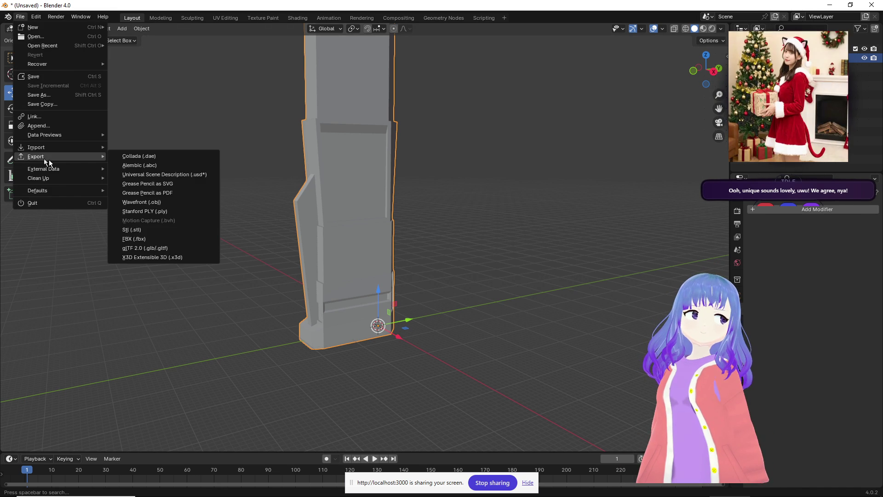
click(162, 238)
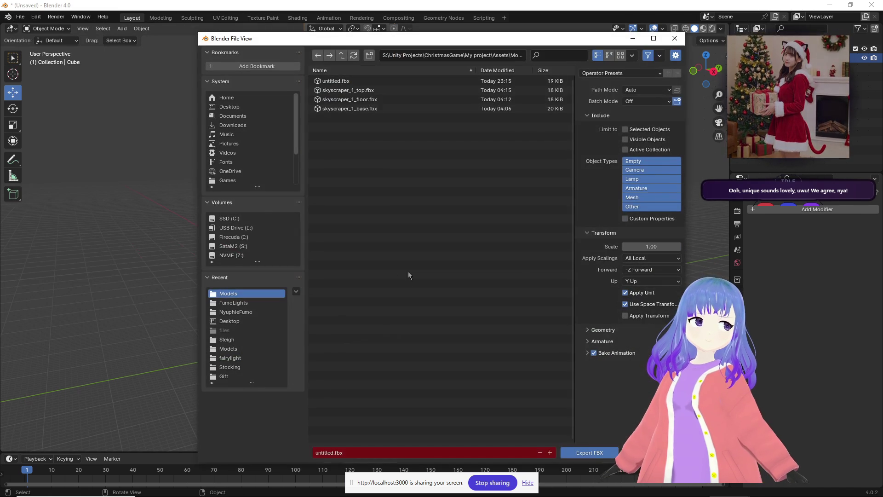
click(354, 449)
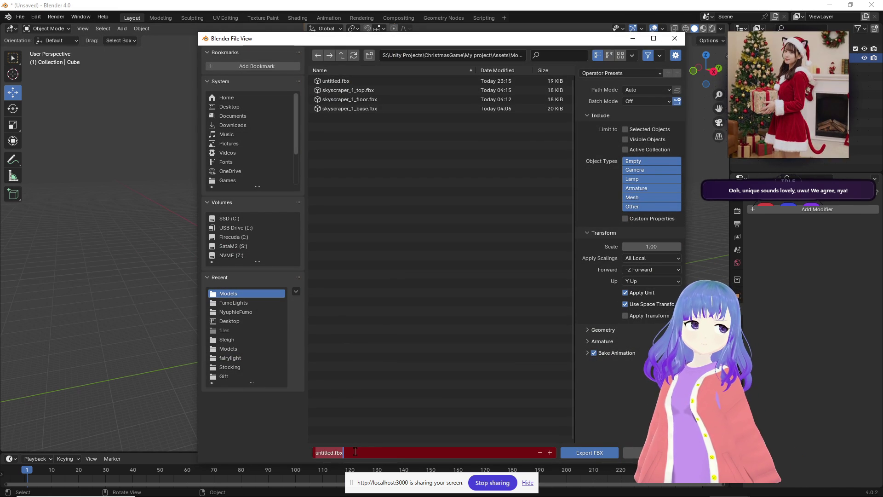
key(Return)
click(348, 454)
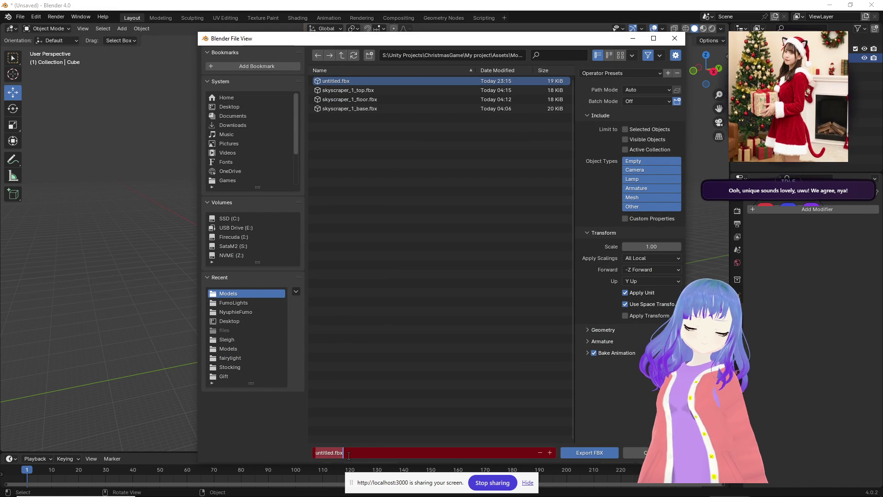
text(military_t)
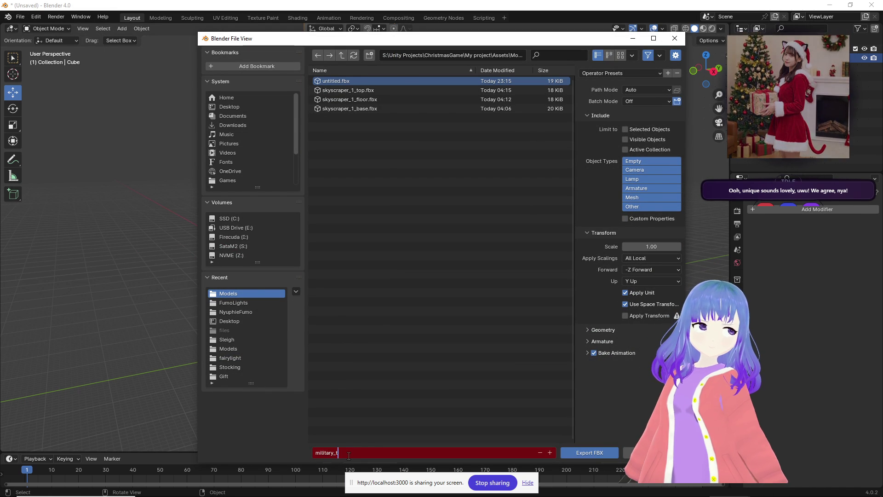
text(ower)
key(Return)
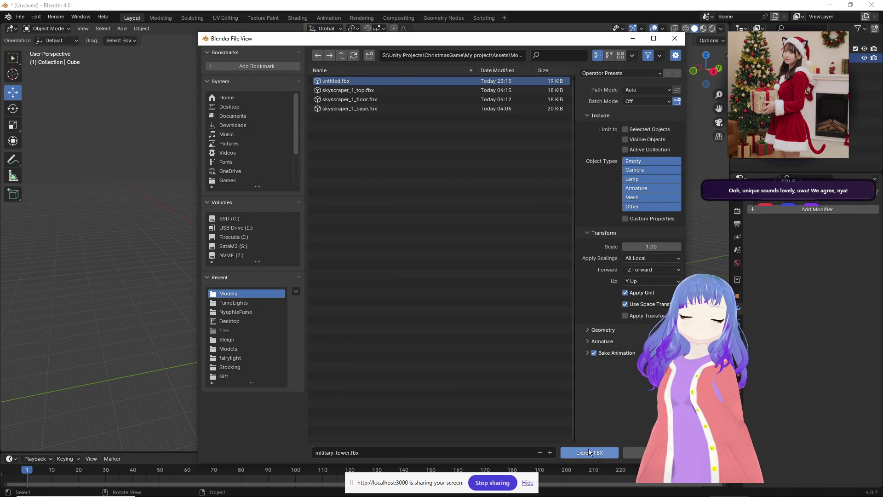
click(589, 453)
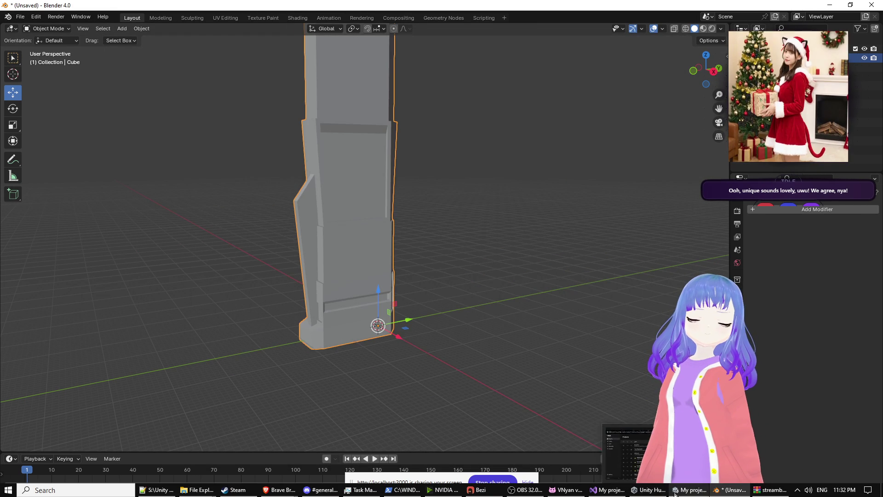
Bring Unity forward, orbit the city scene, and browse the Models folder before returning to Assets.
click(689, 490)
mouse_move(427, 300)
middle_down()
mouse_move(475, 304)
mouse_move(441, 298)
mouse_move(453, 308)
middle_up()
mouse_move(453, 308)
right_down()
mouse_move(508, 276)
mouse_move(322, 358)
right_up()
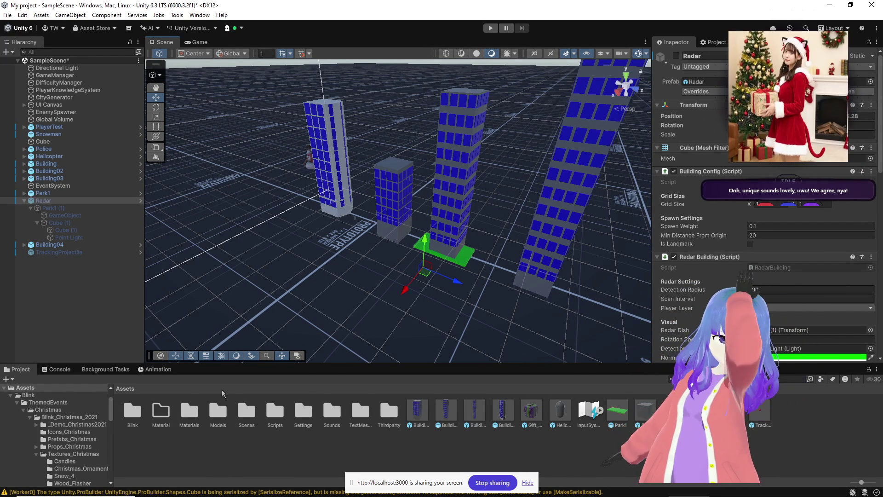
click(228, 417)
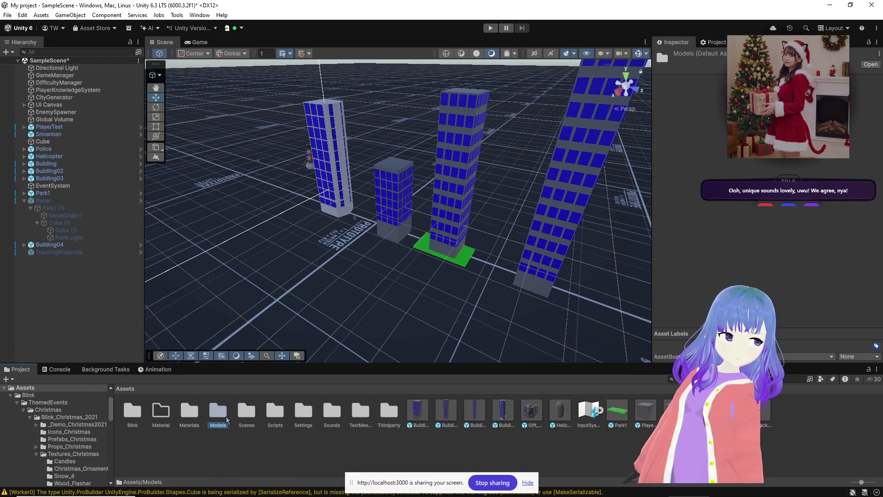
double_click(228, 418)
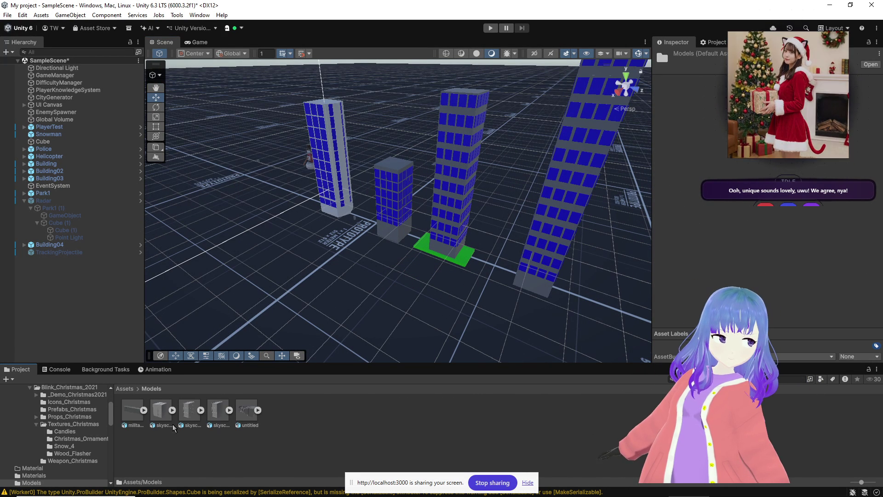
click(125, 389)
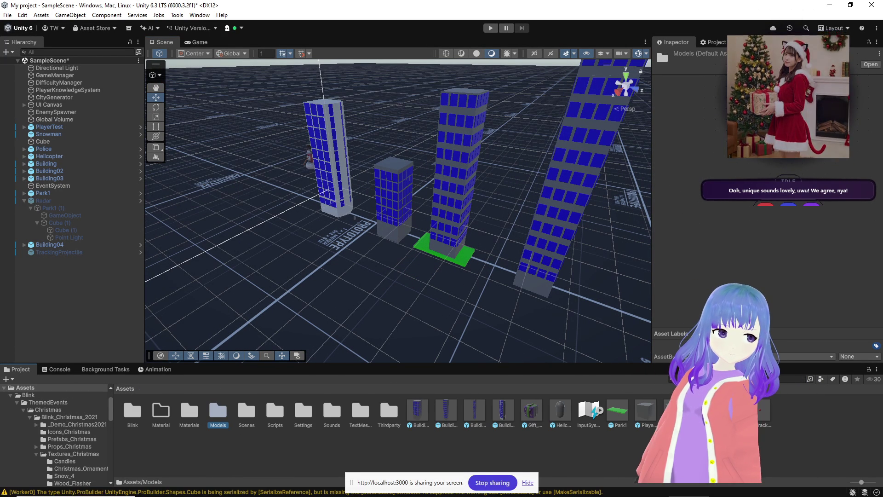
mouse_move(198, 490)
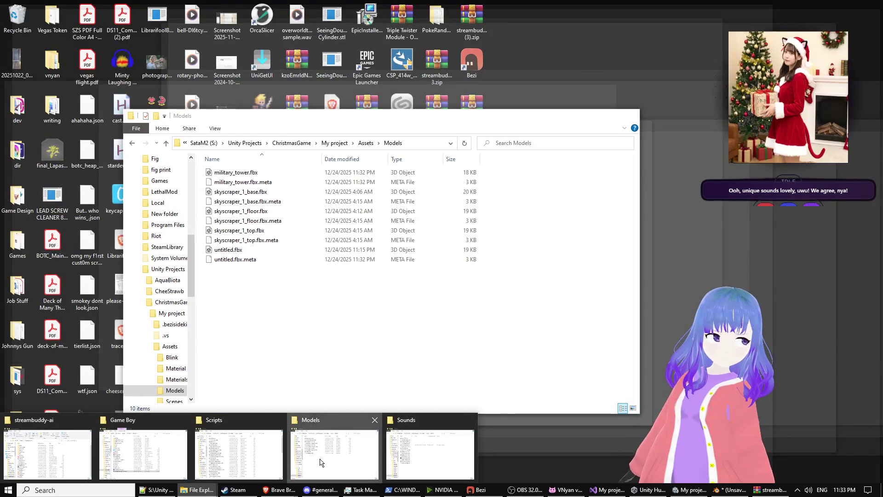
click(359, 467)
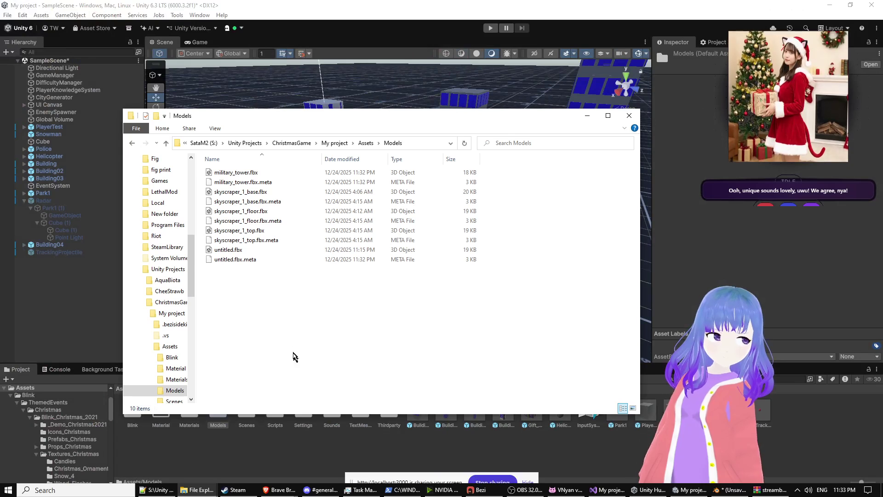
click(249, 451)
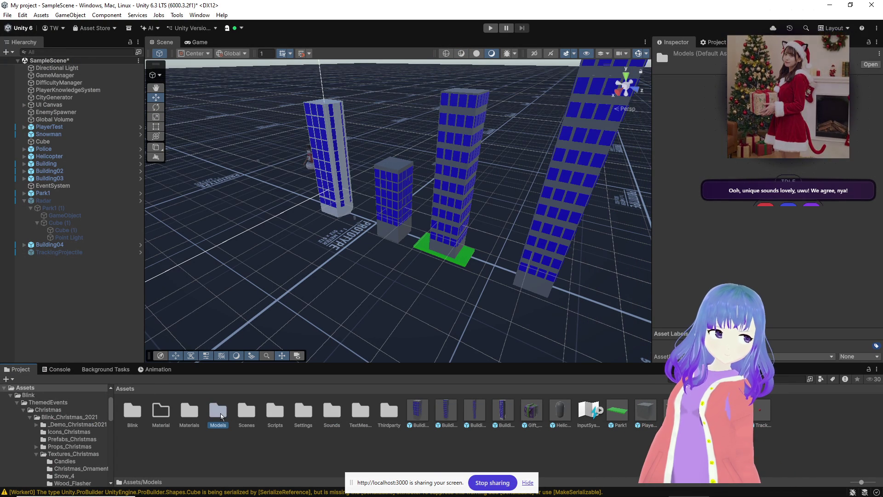
Drag military_tower from Assets > Models into the scene and orbit around it.
double_click(219, 413)
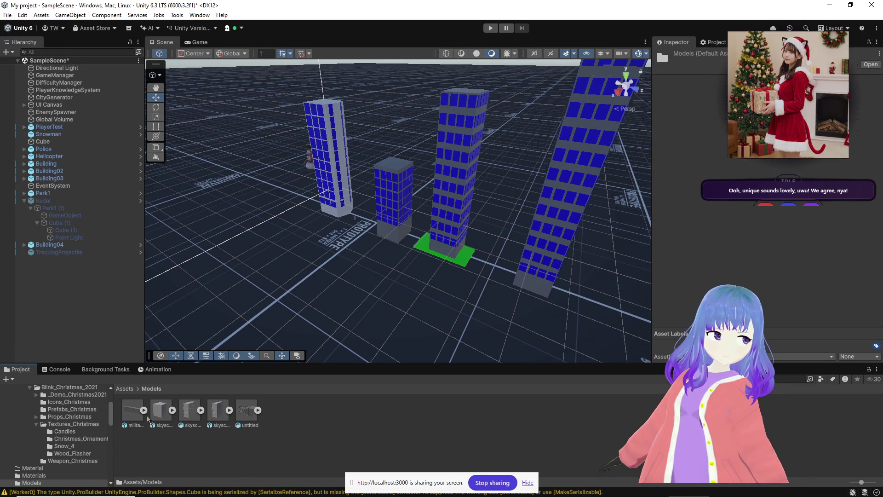
drag(162, 401, 309, 222)
middle_drag(387, 280, 490, 278)
mouse_move(416, 286)
middle_down()
mouse_move(416, 257)
mouse_move(442, 249)
mouse_move(471, 243)
mouse_move(533, 253)
middle_up()
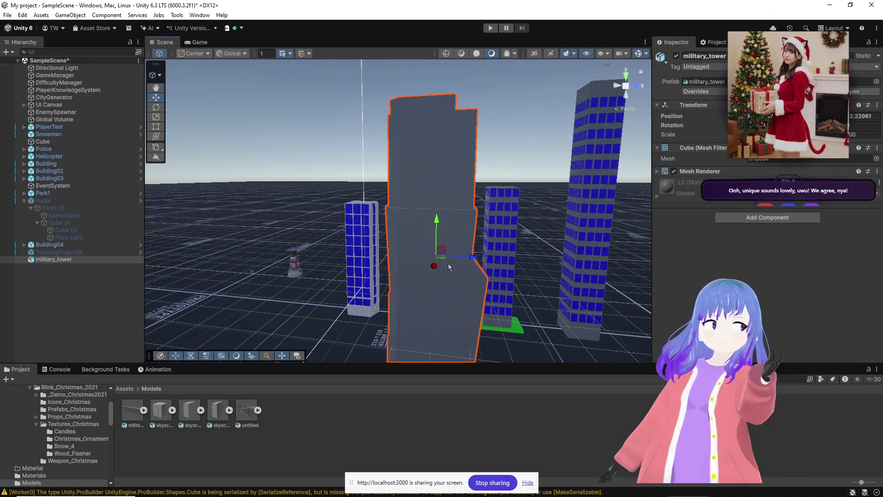
mouse_move(449, 266)
alt+mouse_down()
mouse_move(522, 292)
mouse_move(558, 328)
mouse_move(529, 257)
alt+mouse_up()
scroll(528, 256, up, 5)
mouse_move(486, 184)
middle_down()
mouse_move(312, 220)
mouse_move(485, 225)
mouse_move(498, 260)
mouse_move(559, 244)
mouse_move(526, 250)
middle_up()
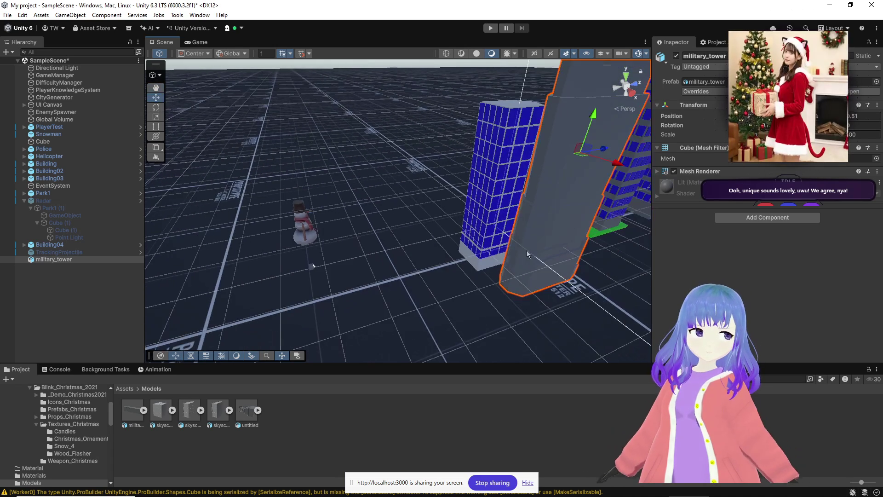
mouse_move(493, 255)
alt+mouse_down()
mouse_move(544, 227)
mouse_move(420, 242)
mouse_move(391, 203)
mouse_move(415, 194)
mouse_move(612, 235)
mouse_move(512, 280)
mouse_move(469, 287)
mouse_move(462, 242)
mouse_move(510, 176)
mouse_move(501, 188)
mouse_move(644, 181)
mouse_move(340, 192)
mouse_move(329, 120)
alt+mouse_up()
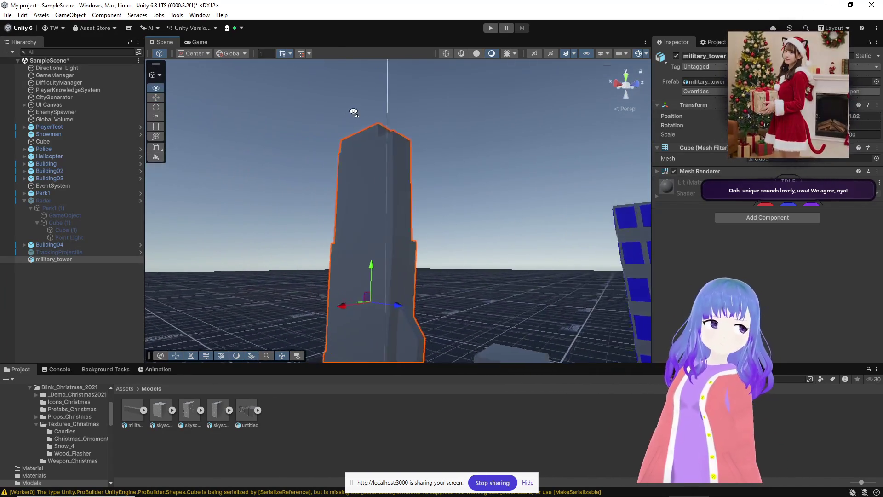
mouse_move(474, 127)
alt+mouse_down()
mouse_move(551, 208)
mouse_move(594, 206)
mouse_move(487, 150)
alt+mouse_up()
Open the Materials folder and select the military_tower object.
click(124, 389)
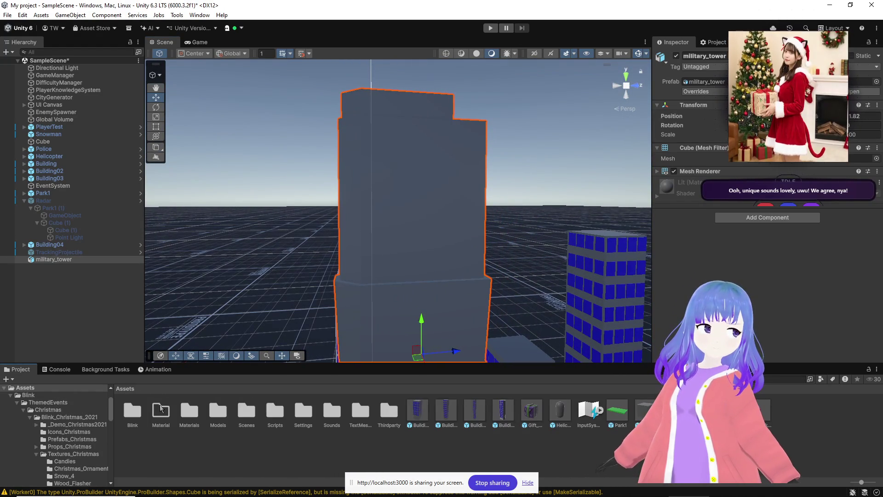
double_click(192, 412)
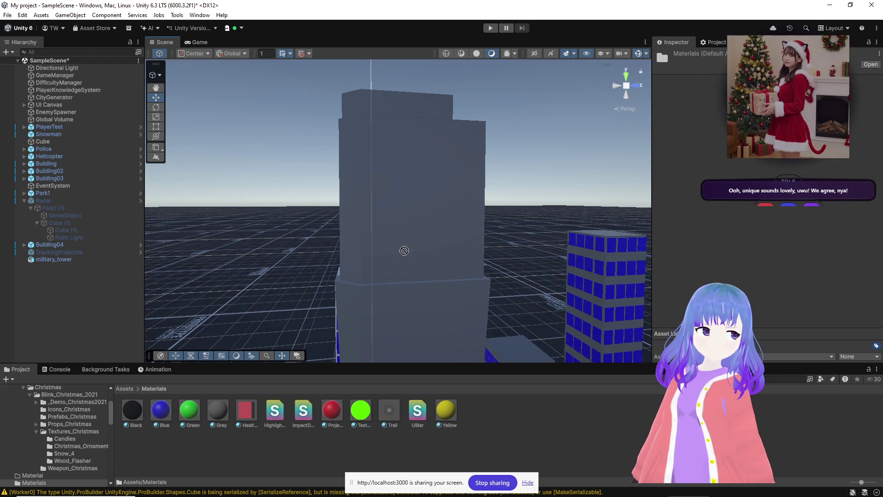
click(366, 177)
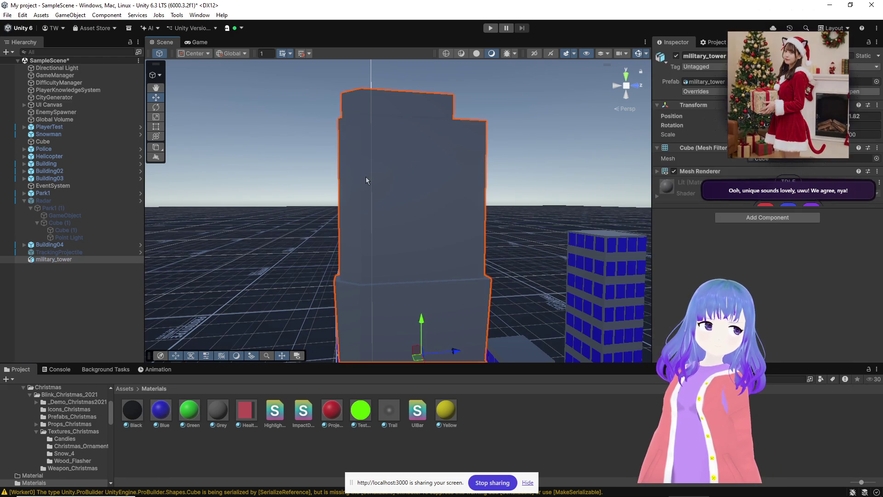
Unpack the military_tower prefab completely.
alt+drag(366, 176, 249, 330)
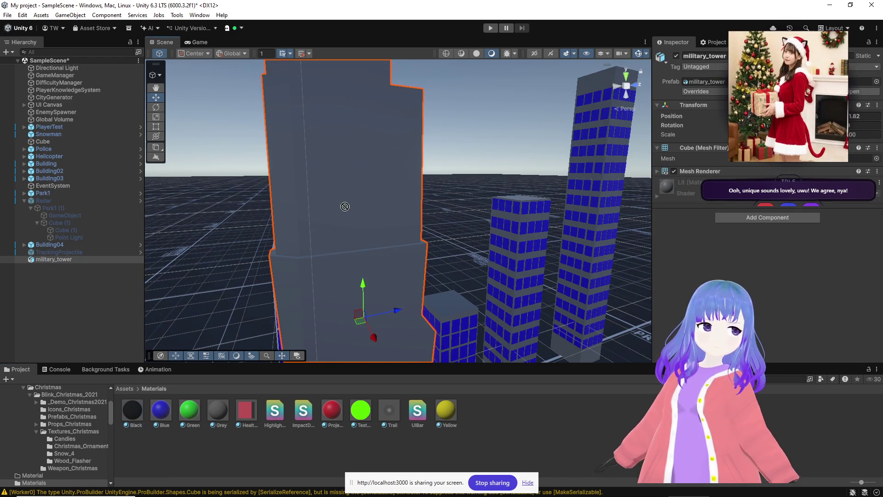
click(700, 183)
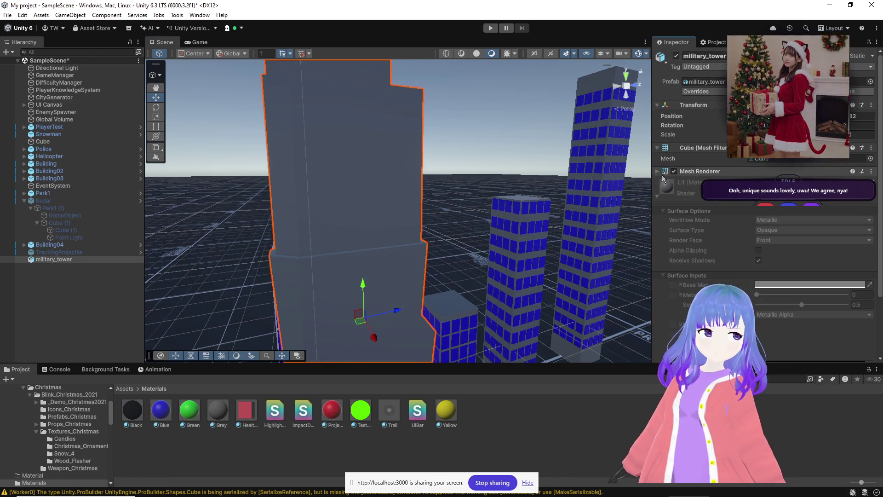
right_click(40, 259)
mouse_move(96, 268)
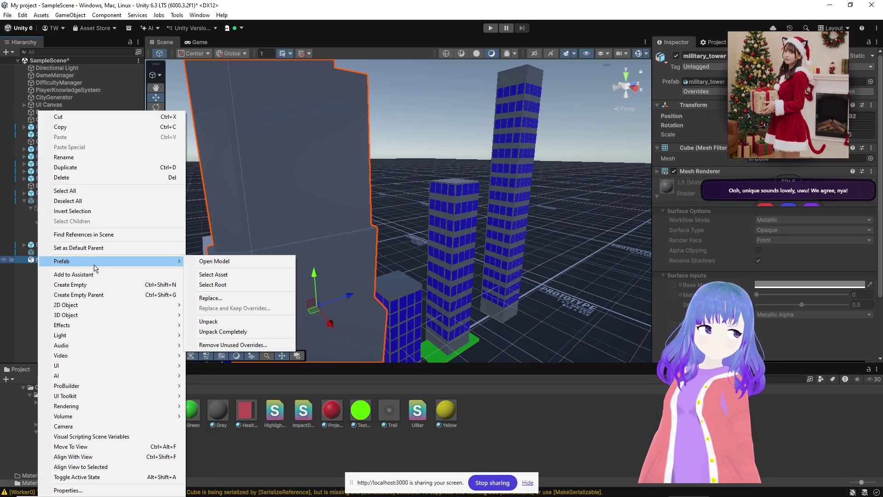
click(230, 331)
Apply the Grey material to the tower instead of Black, and shift it along X.
mouse_move(133, 408)
mouse_down()
mouse_move(264, 317)
mouse_move(290, 276)
mouse_move(258, 305)
mouse_up()
mouse_move(337, 293)
right_down()
mouse_move(474, 279)
mouse_move(456, 283)
right_up()
drag(454, 299, 500, 241)
mouse_move(501, 240)
right_down()
mouse_move(468, 240)
mouse_move(440, 193)
mouse_move(360, 187)
mouse_move(349, 232)
mouse_move(394, 262)
mouse_move(448, 220)
right_up()
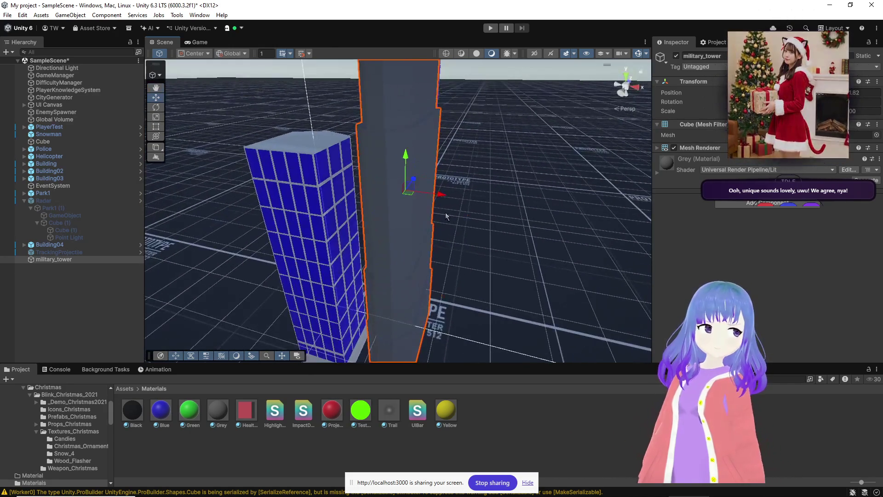
drag(442, 197, 581, 214)
mouse_move(500, 211)
right_down()
mouse_move(370, 274)
mouse_move(343, 207)
mouse_move(462, 73)
mouse_move(475, 119)
mouse_move(460, 145)
right_up()
Create a Point Light under military_tower and raise it up the tower.
right_click(32, 260)
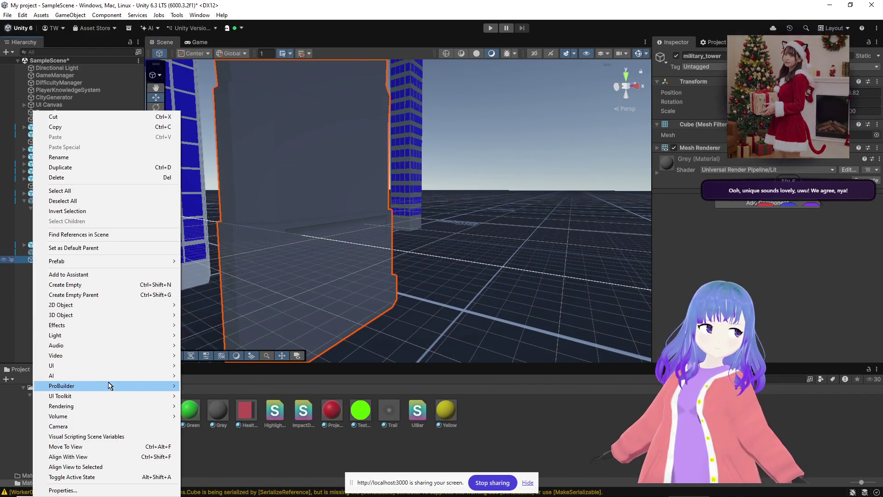
mouse_move(101, 338)
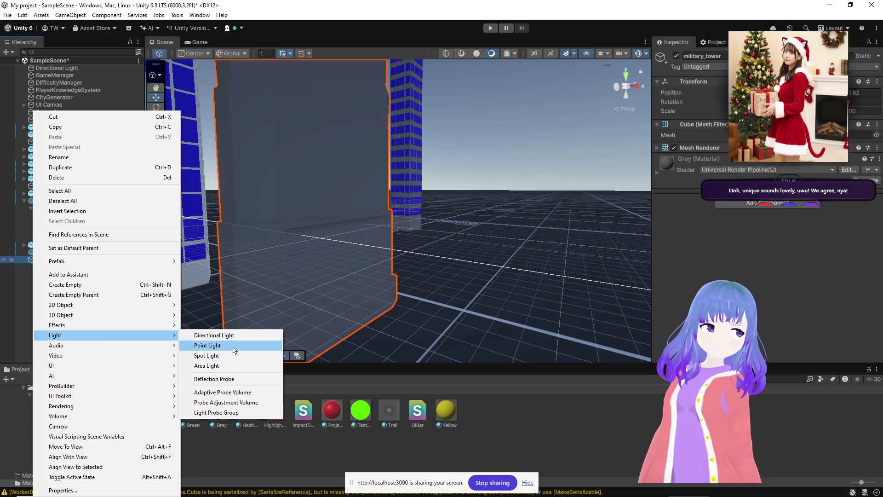
click(234, 349)
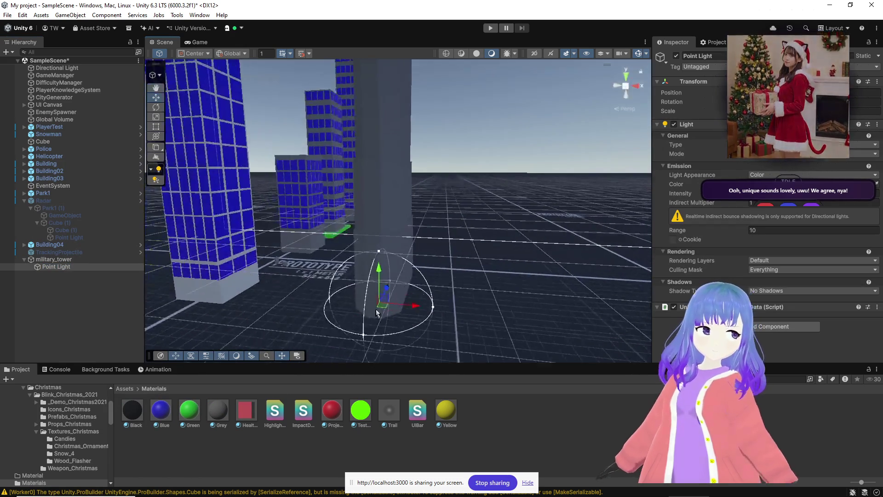
mouse_move(393, 295)
mouse_down()
mouse_move(355, 350)
mouse_move(341, 241)
mouse_move(365, 112)
mouse_move(397, 85)
mouse_up()
mouse_move(398, 85)
right_down()
mouse_move(442, 217)
mouse_move(408, 236)
mouse_move(416, 202)
right_up()
drag(413, 199, 406, 85)
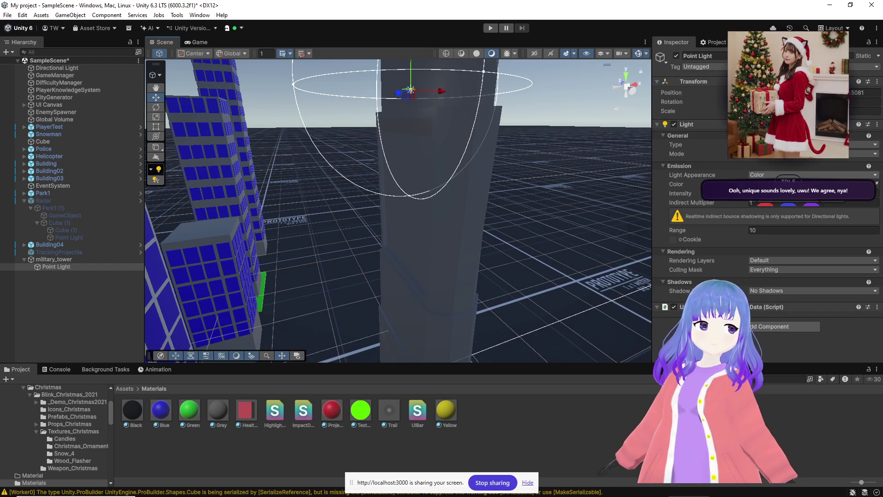
Set the point light's colour to pure red FF0000.
click(782, 184)
click(835, 242)
click(840, 227)
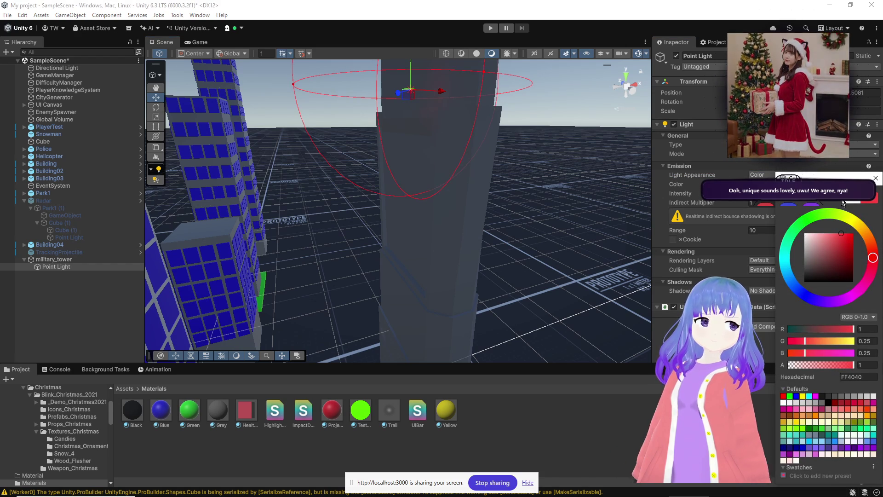
drag(854, 246, 867, 204)
click(875, 179)
key(f)
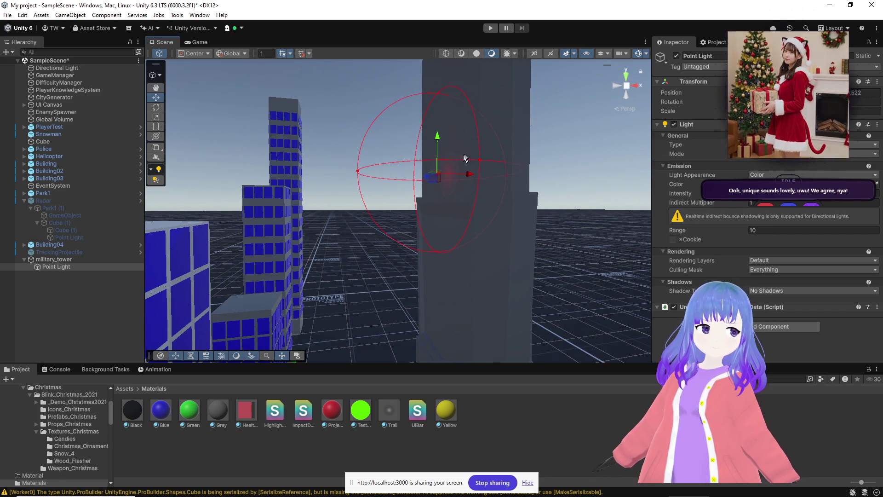
Reselect and frame the red point light, widening its range to about 14.24.
click(337, 165)
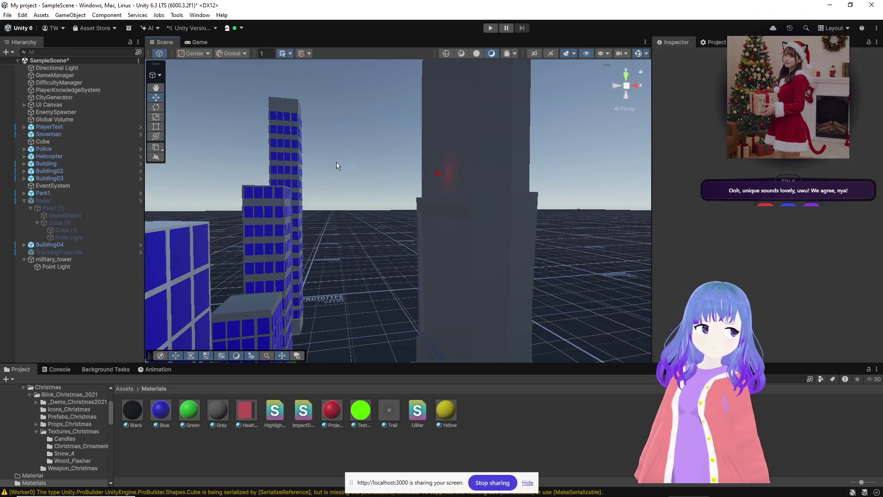
click(437, 175)
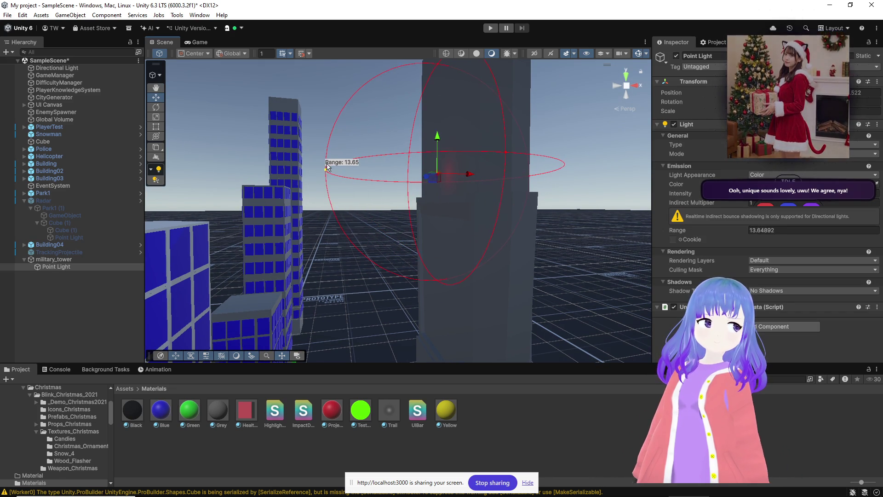
key(f)
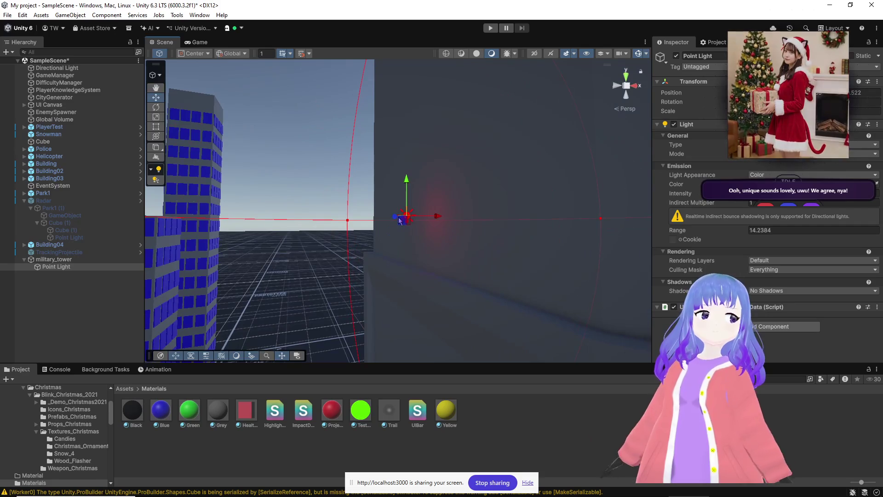
drag(401, 244, 405, 262)
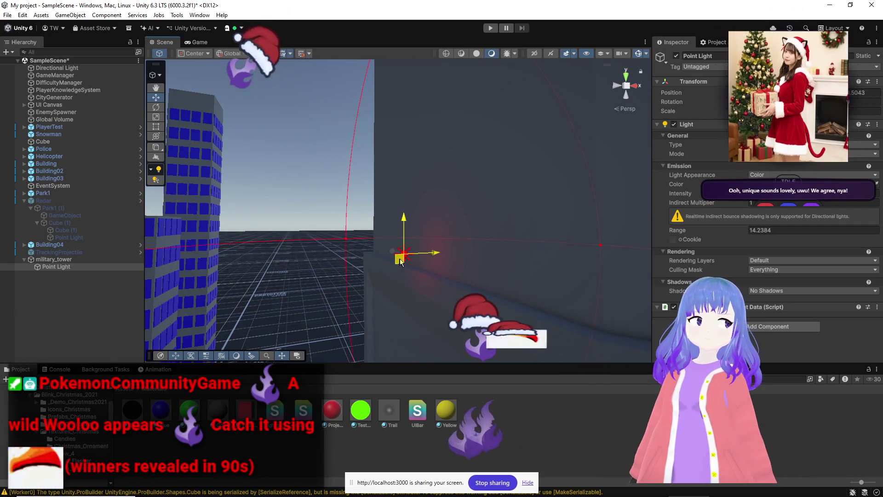
mouse_move(389, 247)
right_down()
mouse_move(396, 138)
mouse_move(400, 158)
mouse_move(418, 134)
mouse_move(417, 102)
mouse_move(414, 257)
right_up()
right_drag(719, 263, 461, 186)
Move the red point light up to the top of the military tower.
mouse_move(454, 178)
mouse_down()
mouse_move(460, 64)
mouse_move(460, 96)
mouse_up()
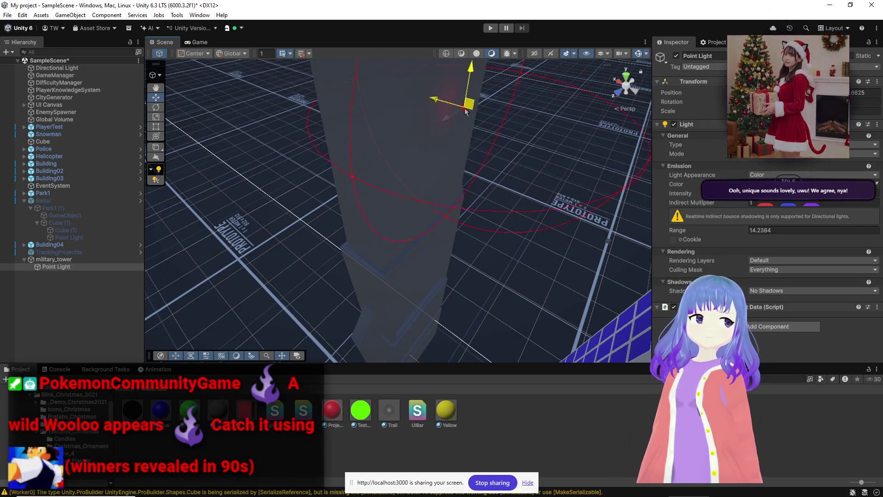
scroll(465, 119, down, 8)
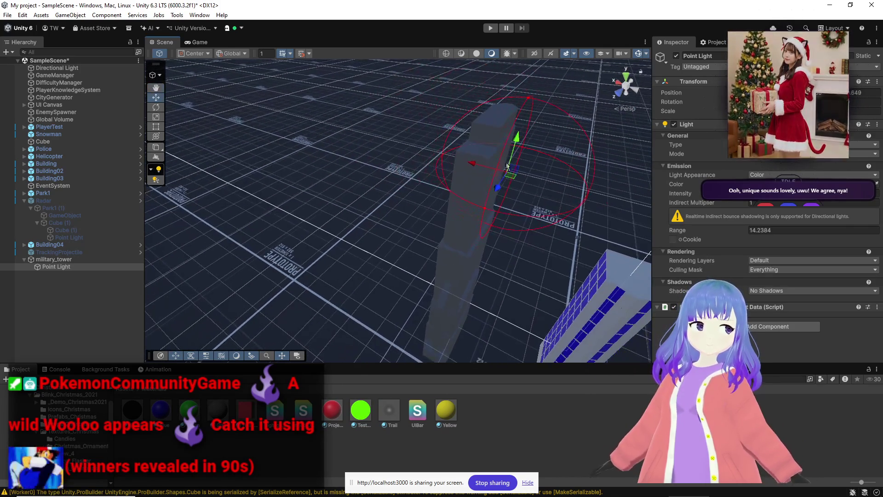
scroll(464, 176, up, 6)
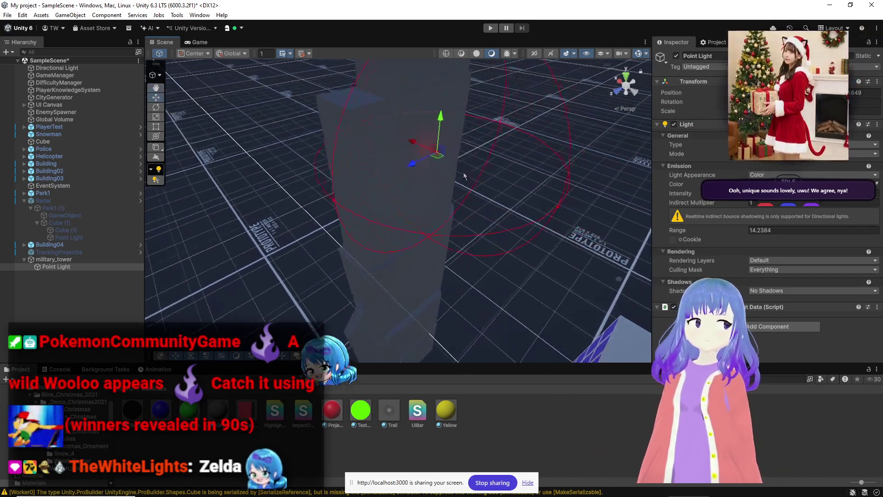
mouse_move(437, 155)
mouse_down()
mouse_move(367, 124)
mouse_move(368, 105)
mouse_move(360, 107)
mouse_up()
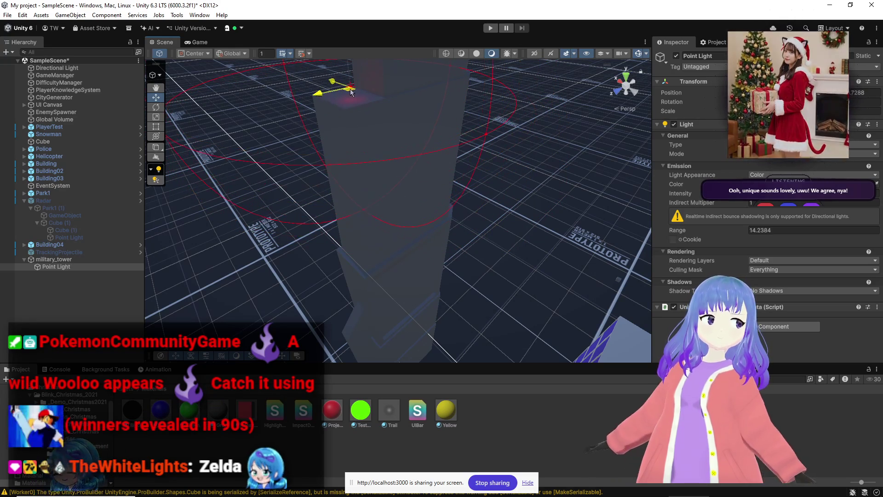
mouse_move(360, 107)
right_down()
mouse_move(429, 149)
mouse_move(310, 105)
mouse_move(300, 139)
mouse_move(277, 155)
mouse_move(323, 183)
right_up()
key(alt+Tab)
key(alt+Tab)
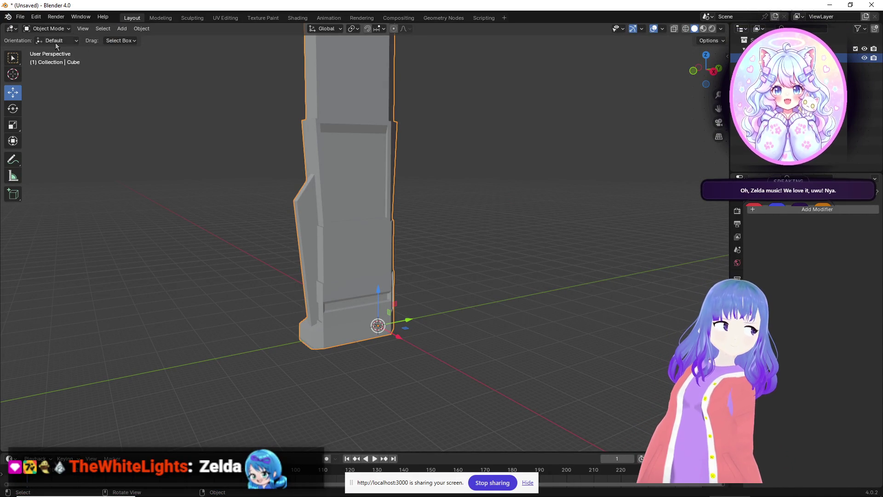
Delete the tall cube and add a new cube at the origin, flattened into a slab.
click(48, 28)
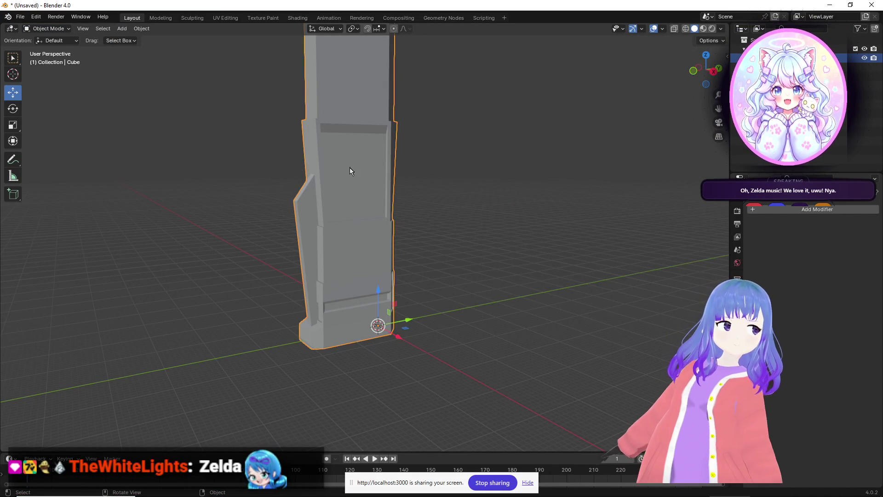
key(Delete)
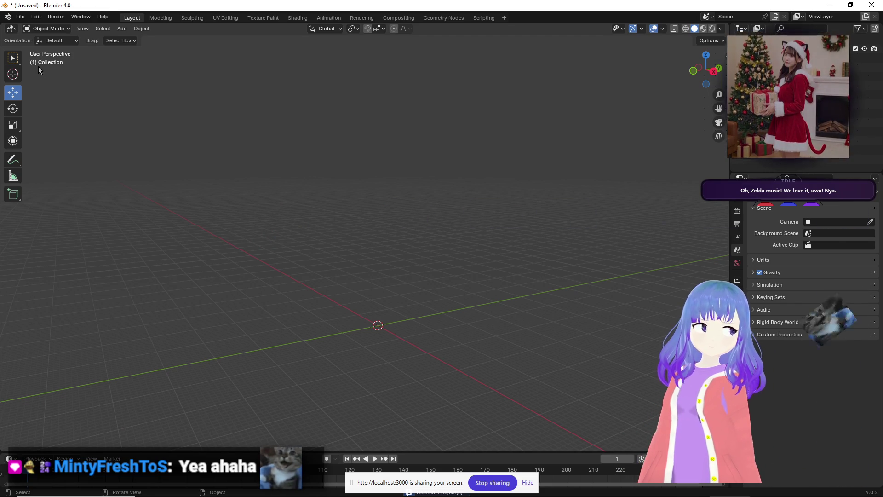
right_click(370, 227)
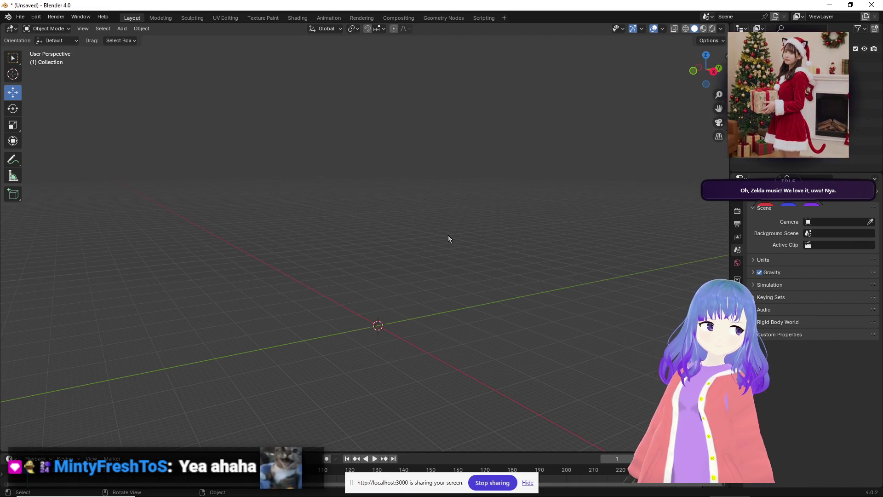
middle_drag(449, 230, 401, 282)
mouse_move(521, 351)
middle_down()
mouse_move(422, 248)
mouse_move(394, 316)
mouse_move(380, 299)
mouse_move(432, 117)
middle_up()
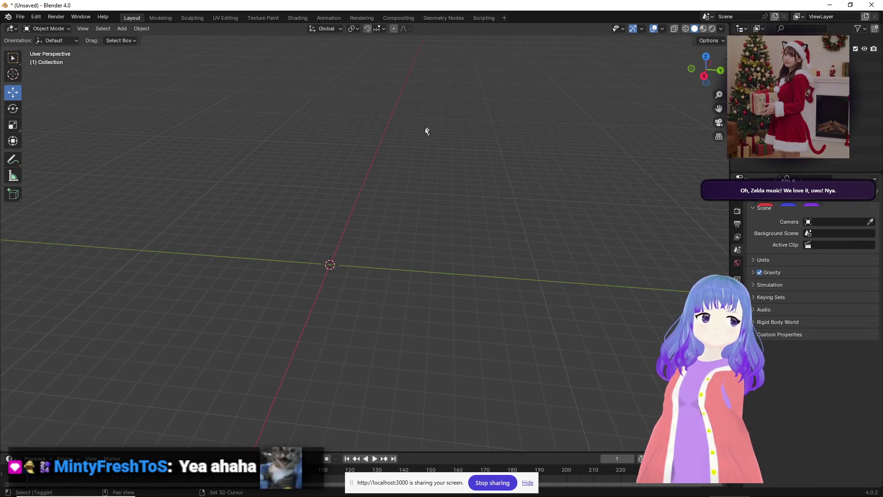
click(123, 30)
mouse_move(151, 31)
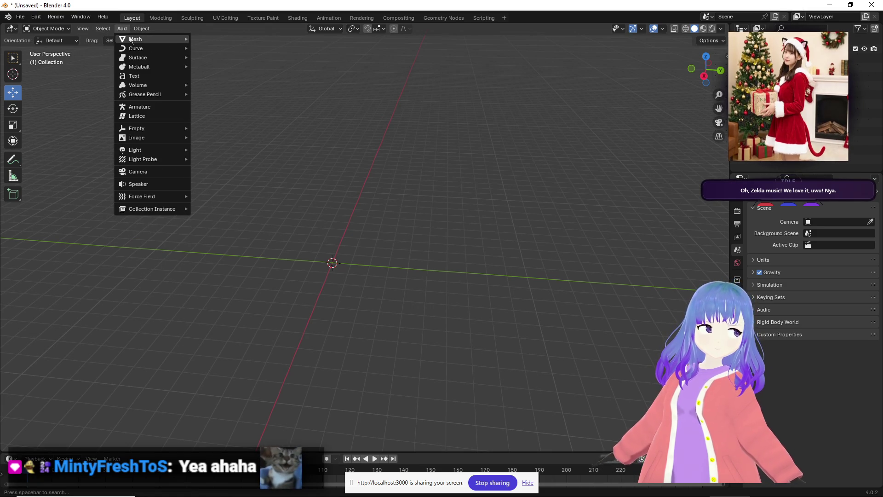
click(234, 48)
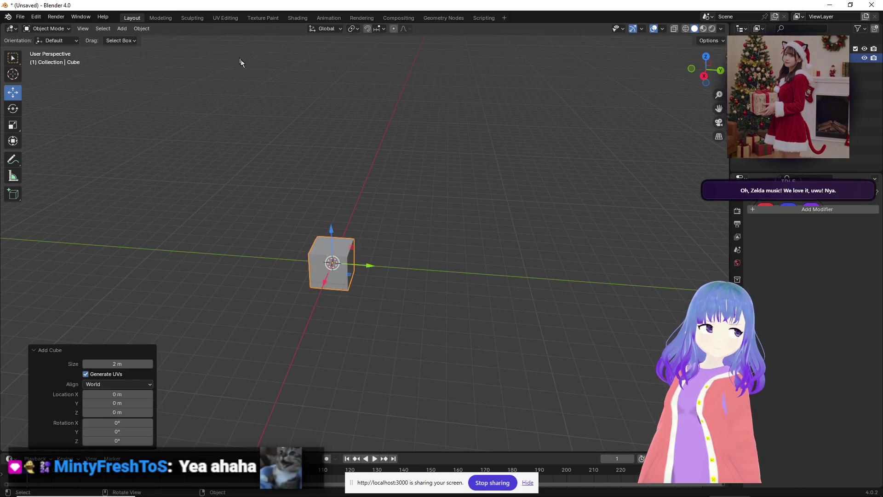
key(Tab)
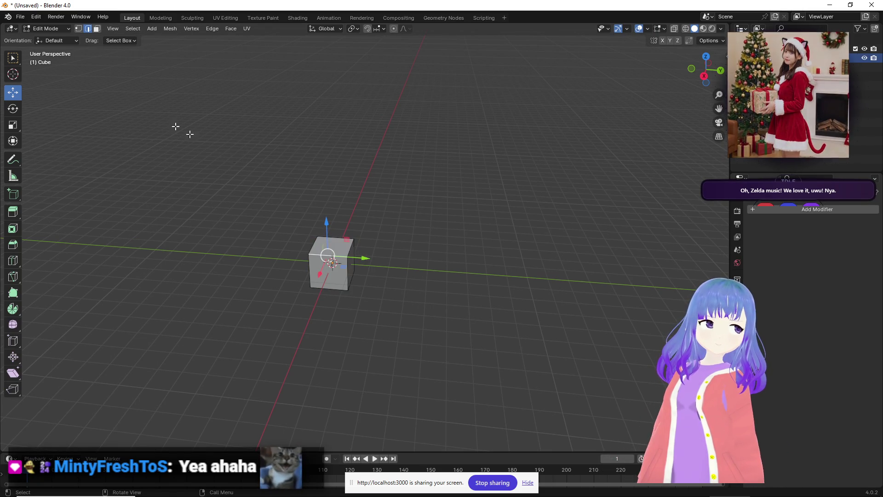
mouse_move(329, 217)
mouse_down()
mouse_move(327, 231)
mouse_move(390, 244)
mouse_up()
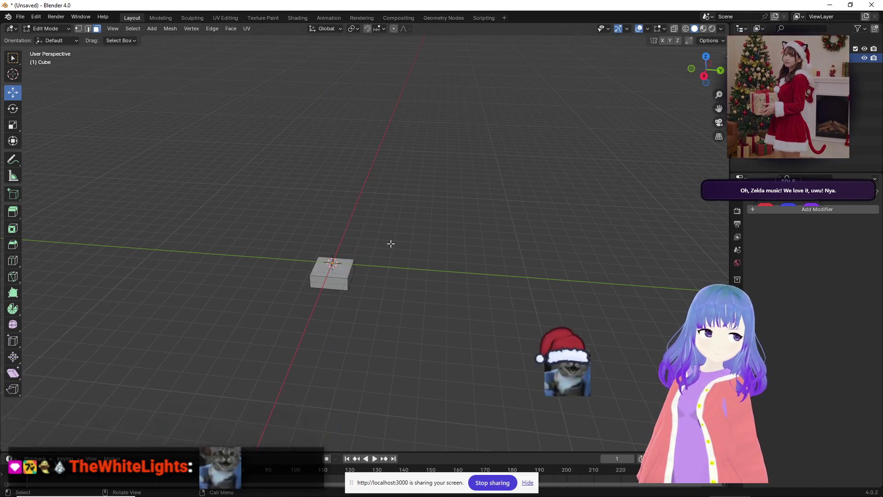
scroll(406, 262, up, 3)
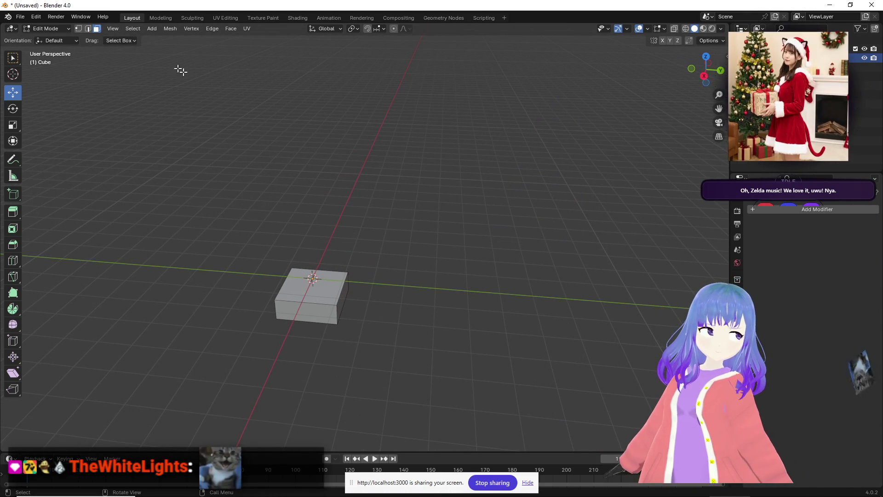
key(Tab)
Add a UV sphere and raise it on Z above the slab.
click(122, 29)
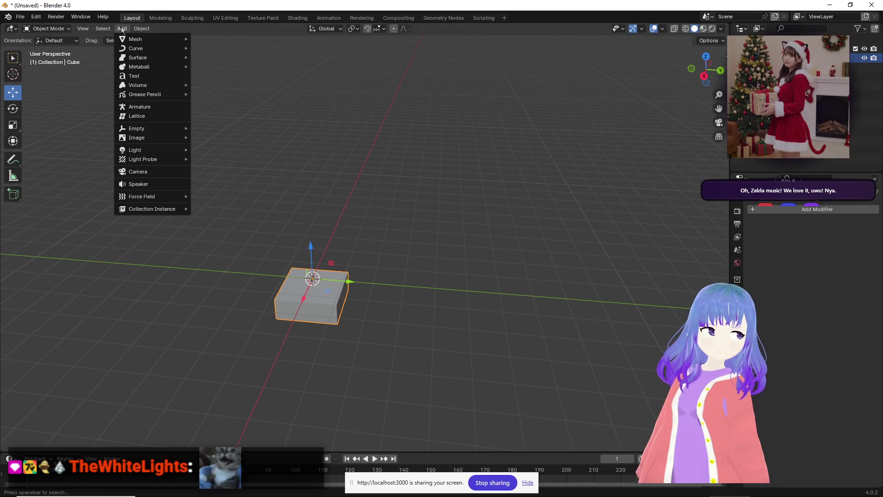
mouse_move(126, 40)
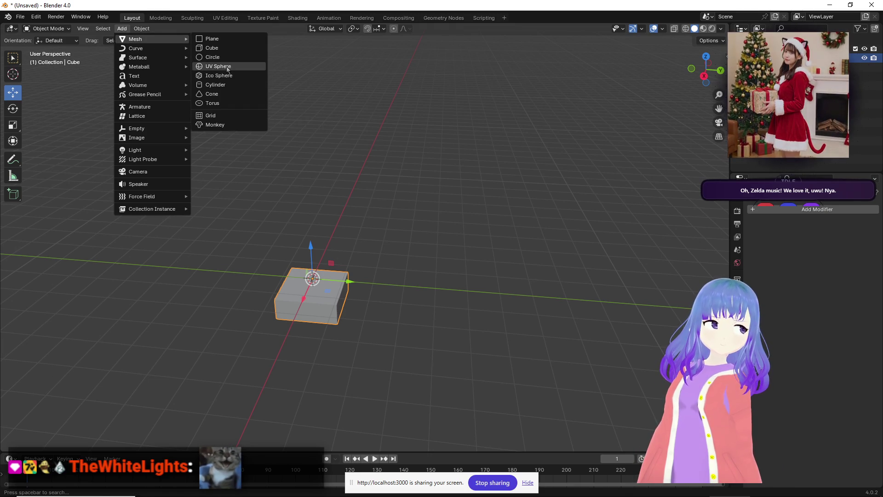
click(228, 69)
drag(311, 244, 308, 240)
key(alt+Tab)
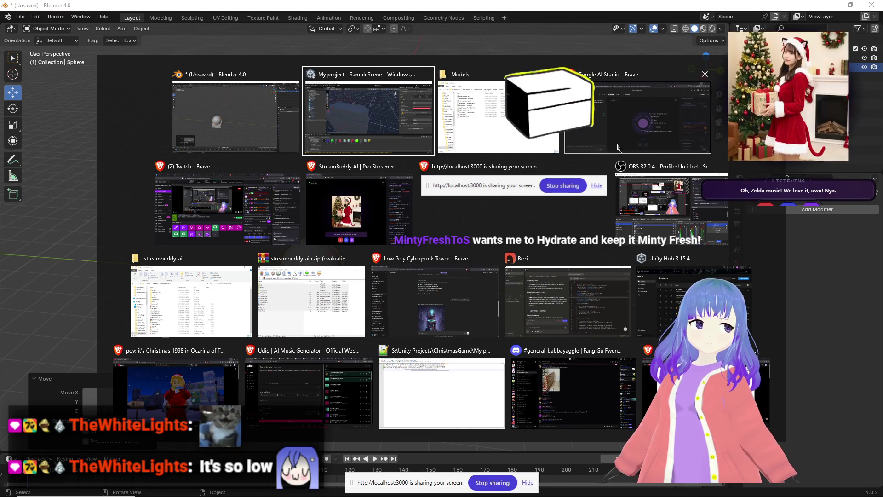
click(118, 409)
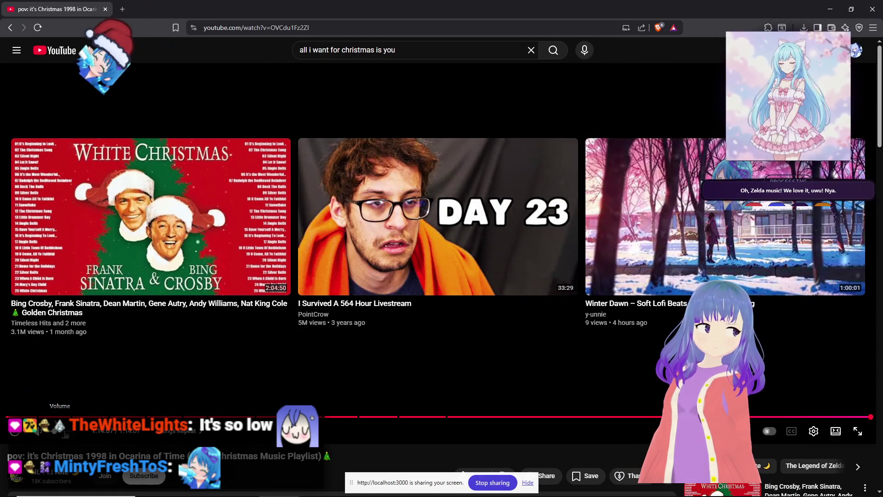
scroll(200, 411, down, 5)
scroll(200, 411, down, 2)
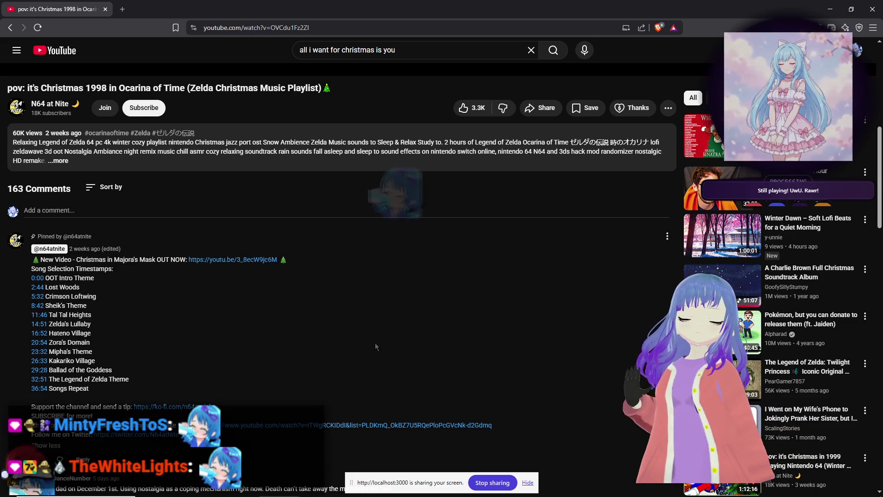
scroll(397, 327, down, 3)
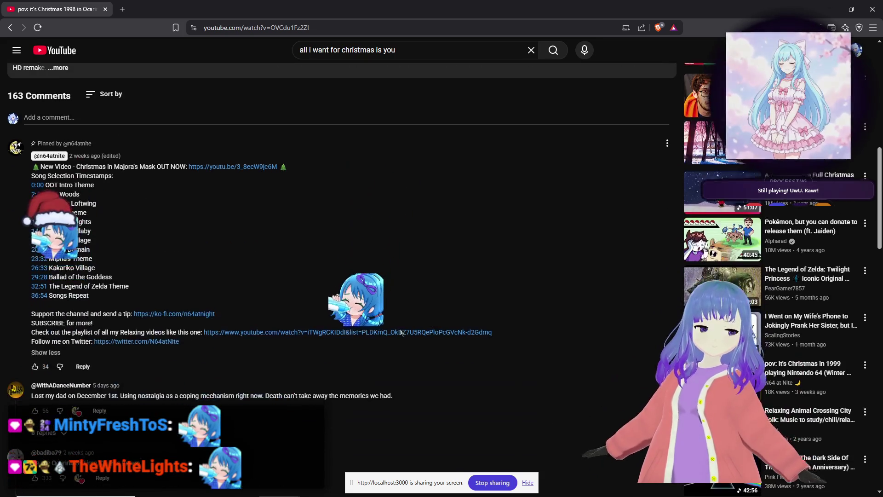
scroll(404, 348, down, 3)
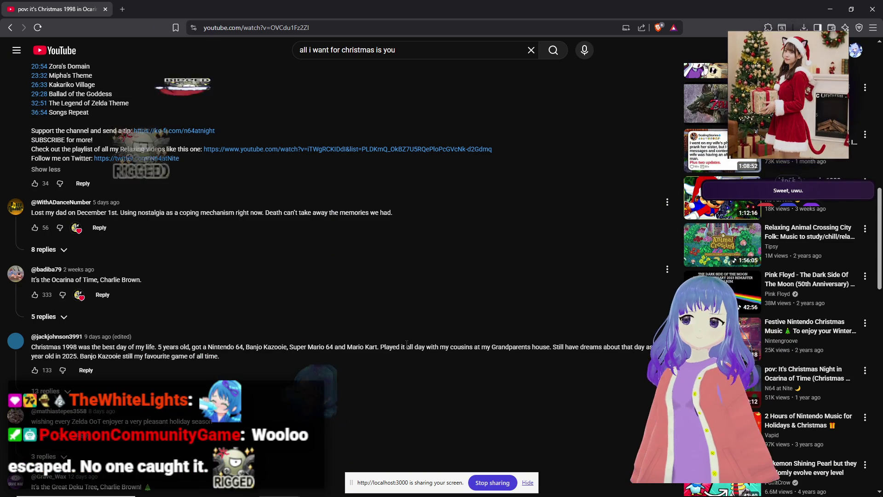
scroll(407, 344, down, 2)
scroll(406, 348, down, 1)
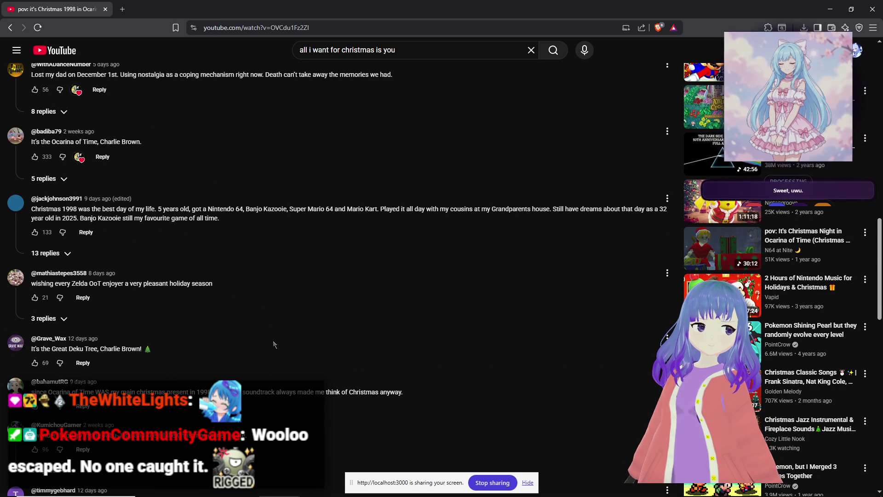
scroll(322, 356, down, 4)
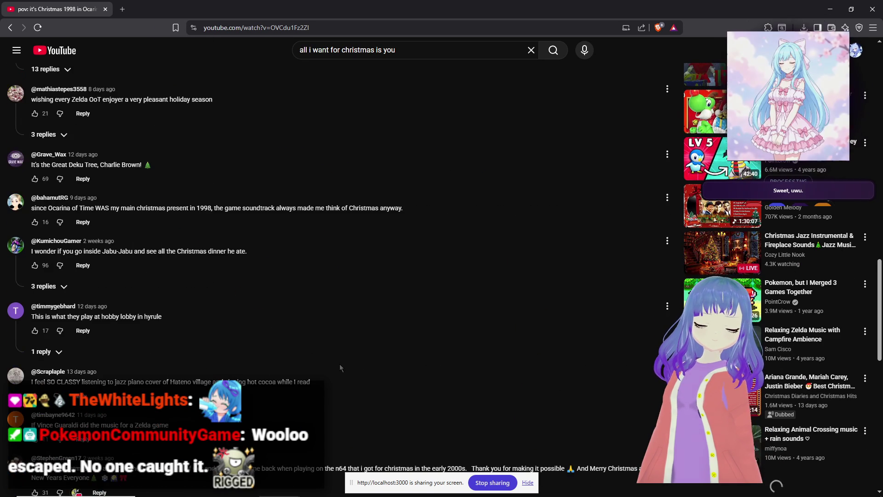
scroll(340, 366, down, 2)
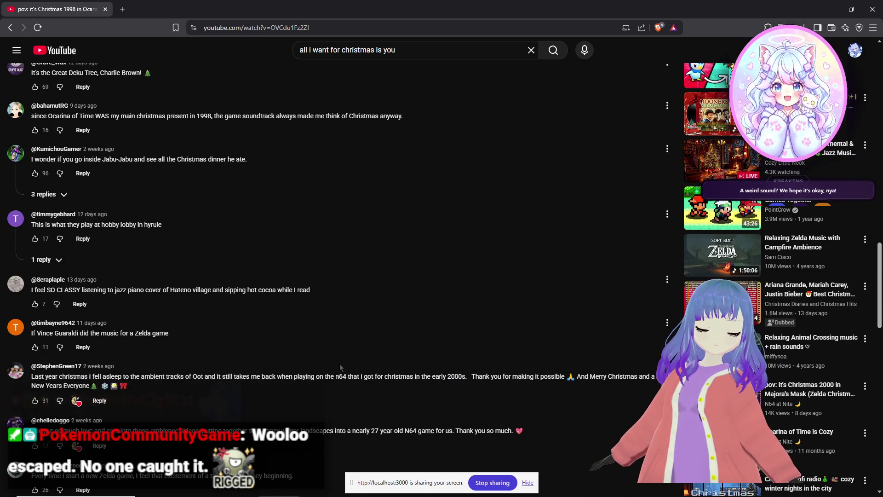
scroll(343, 364, up, 15)
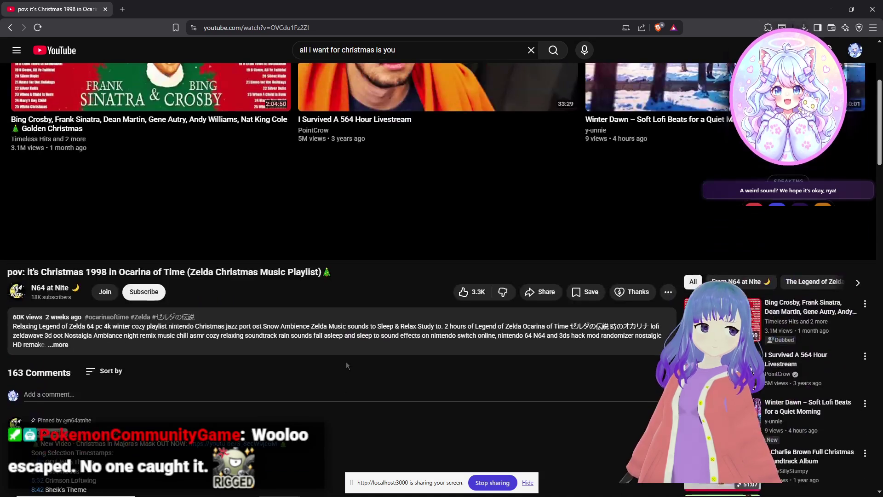
scroll(346, 364, up, 4)
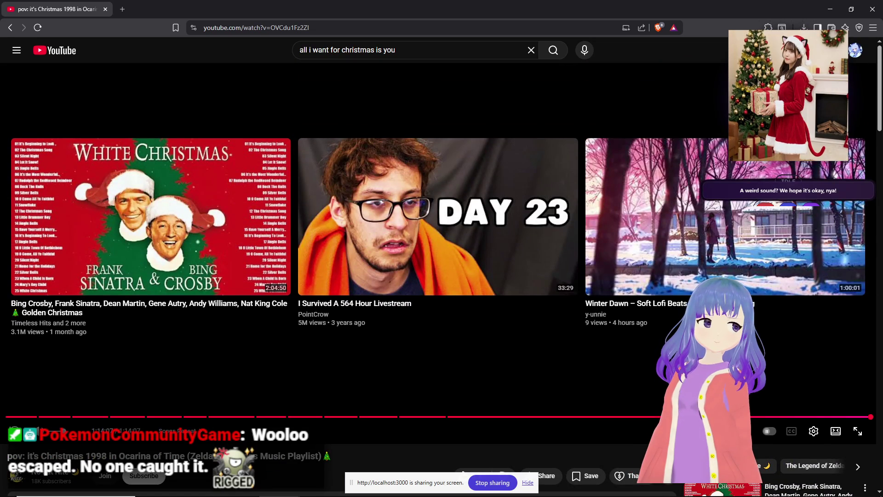
scroll(347, 364, down, 10)
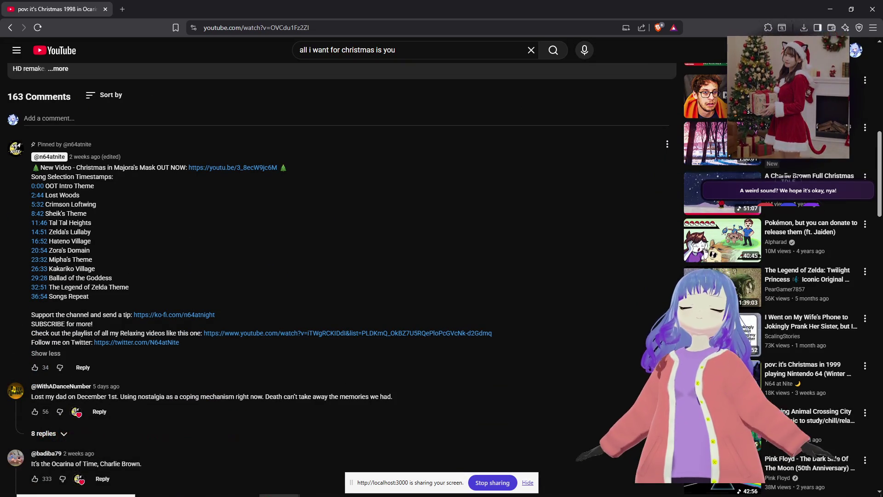
mouse_move(201, 495)
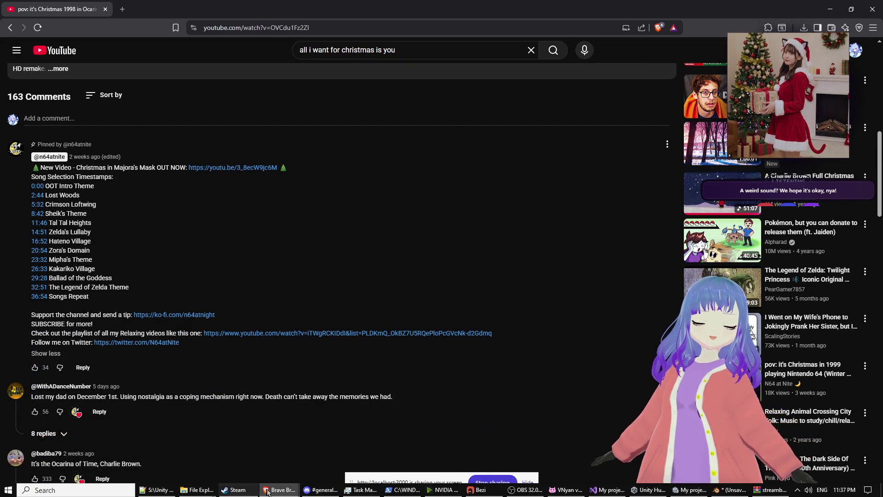
Play 'Christmas Cheer in the Air' from My Library in Udio.
mouse_move(271, 492)
click(330, 454)
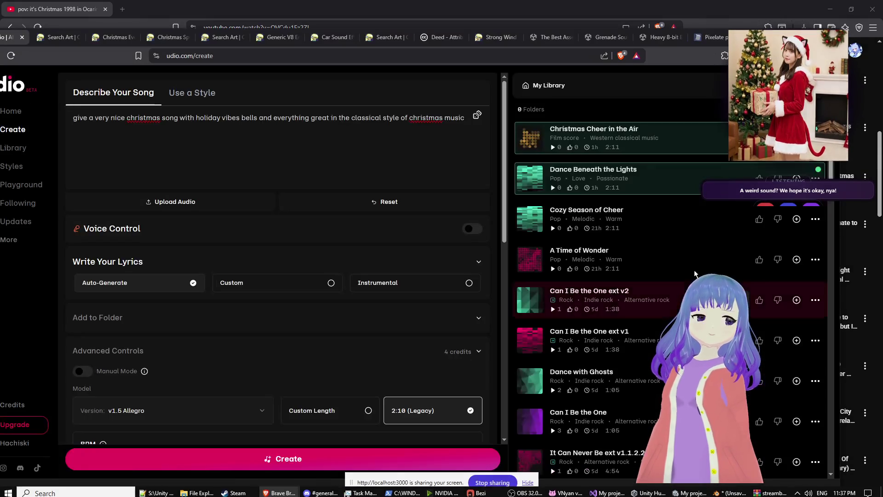
click(530, 138)
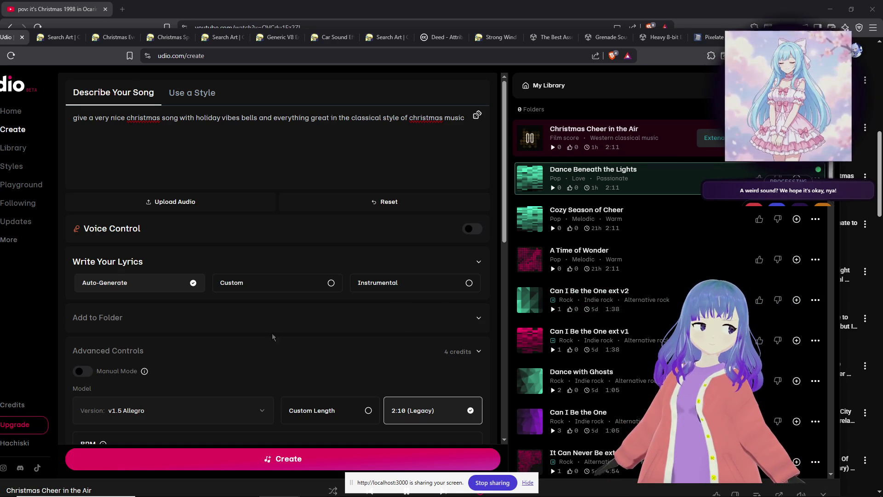
scroll(275, 333, down, 3)
scroll(321, 313, up, 3)
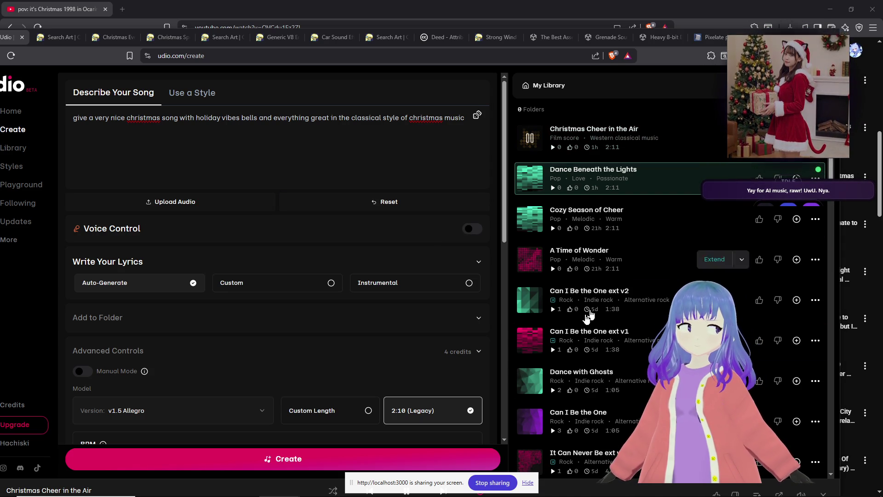
Open streambuddy-ai's components folder and show AccordionItem.tsx in AI Studio's Code view.
mouse_move(196, 493)
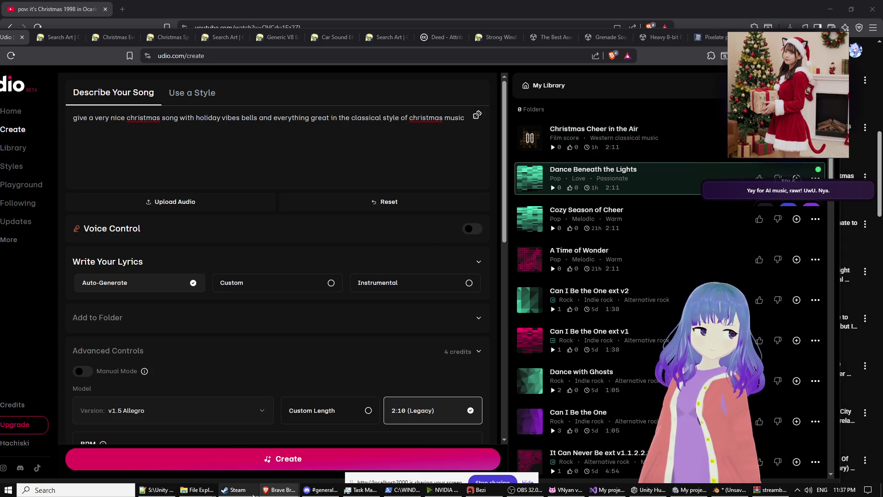
mouse_move(253, 494)
mouse_move(279, 490)
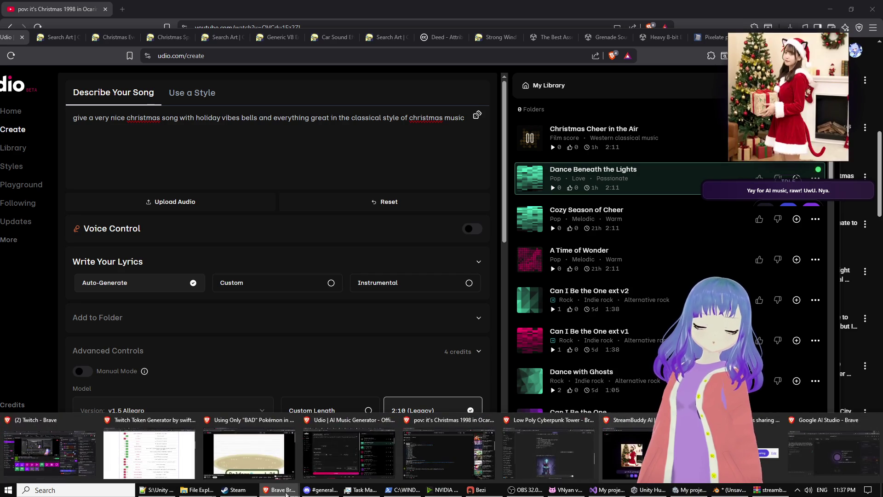
click(810, 448)
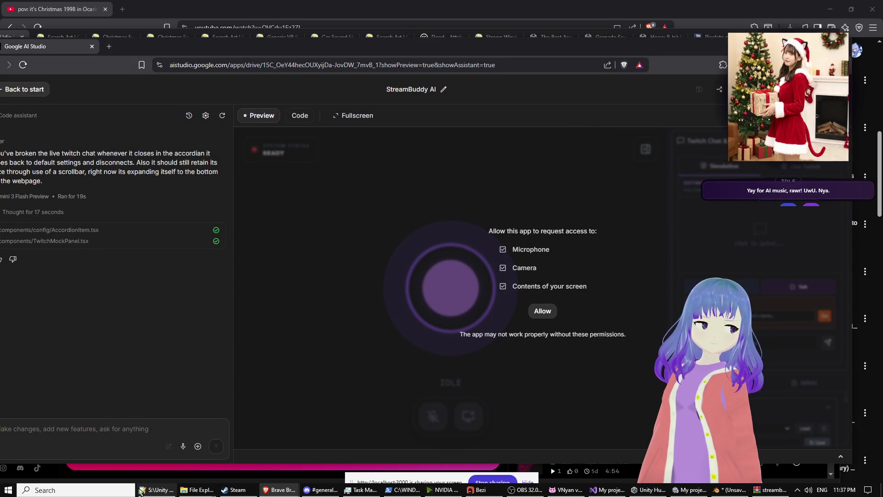
mouse_move(197, 490)
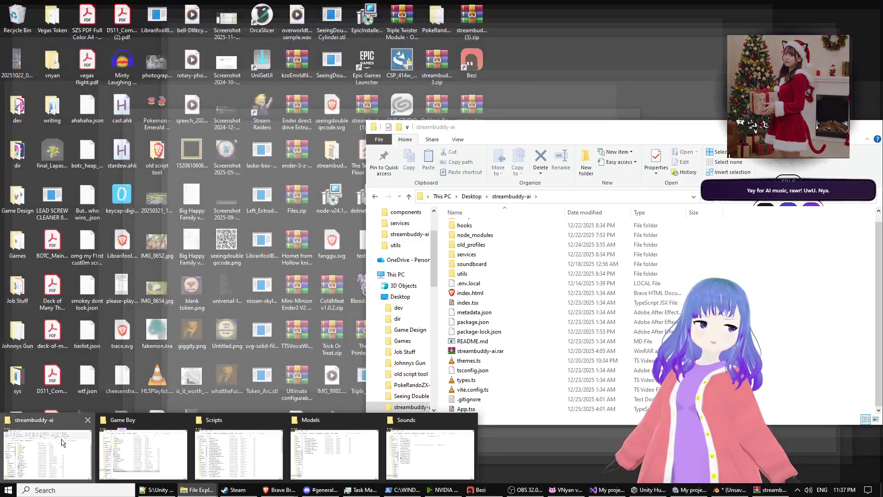
click(63, 441)
scroll(521, 232, up, 1)
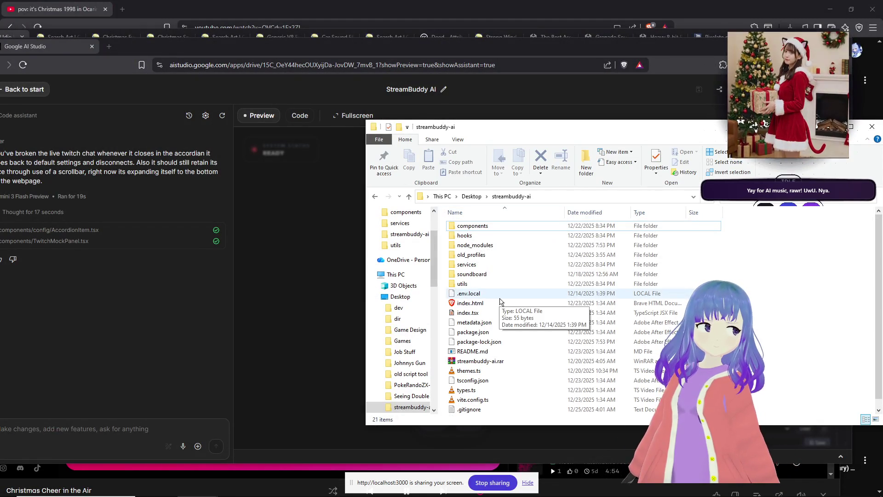
double_click(500, 227)
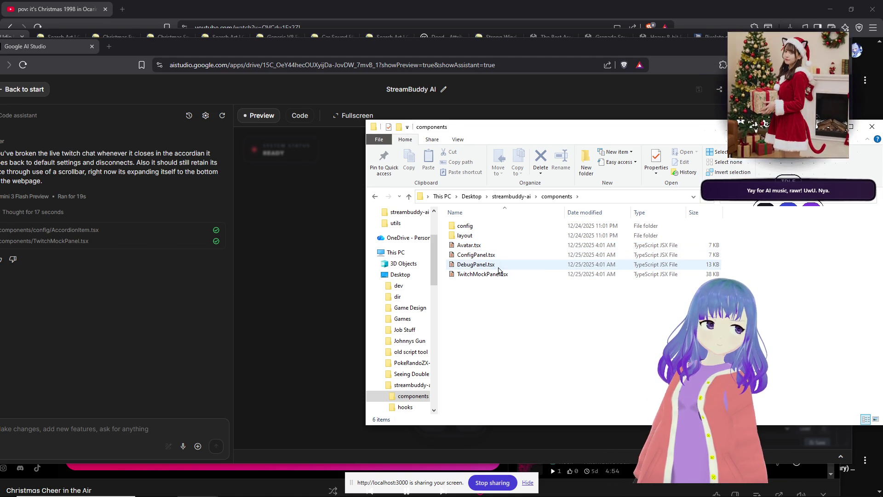
click(101, 229)
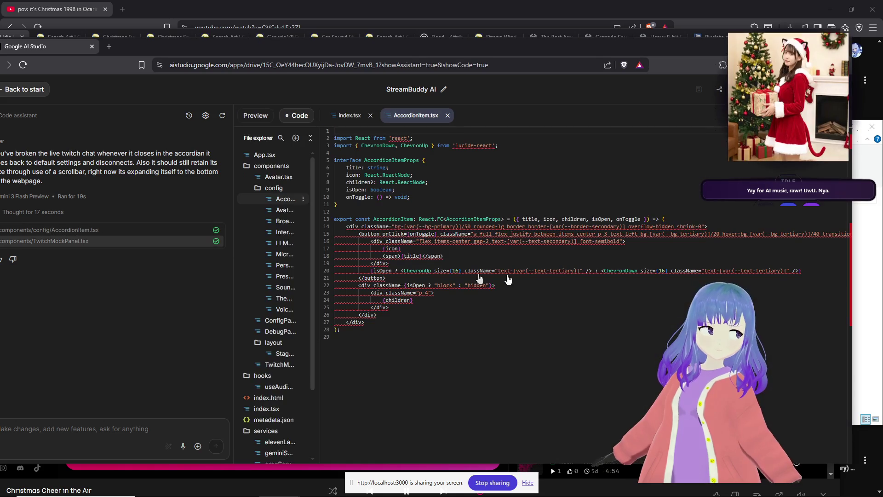
Open AccordionItem.tsx in Notepad++ using Edit with Notepad++.
click(861, 281)
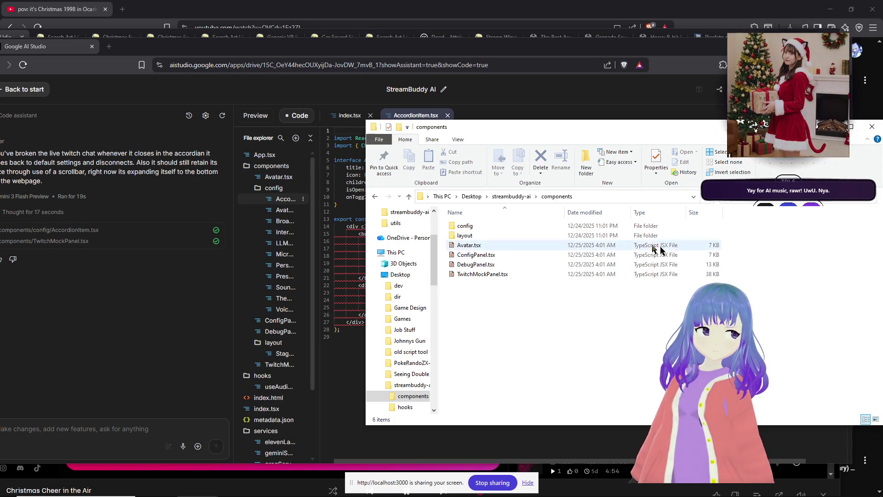
double_click(509, 227)
right_click(507, 227)
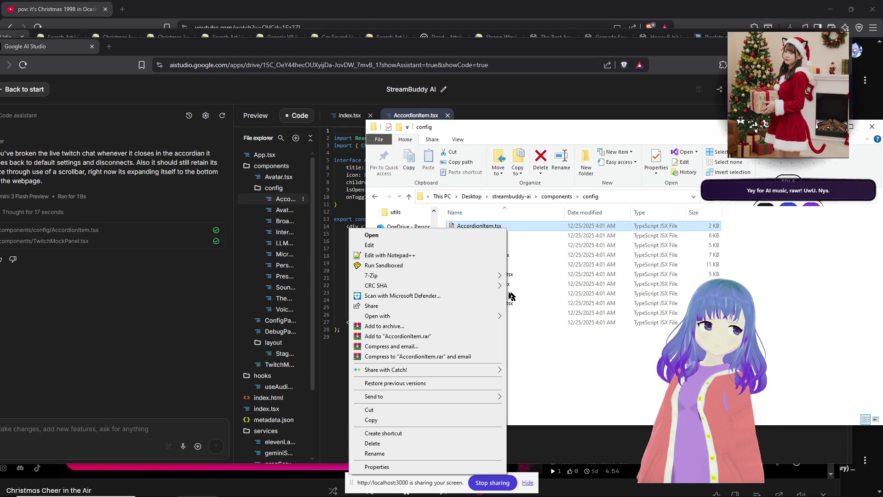
click(405, 255)
drag(552, 5, 666, 93)
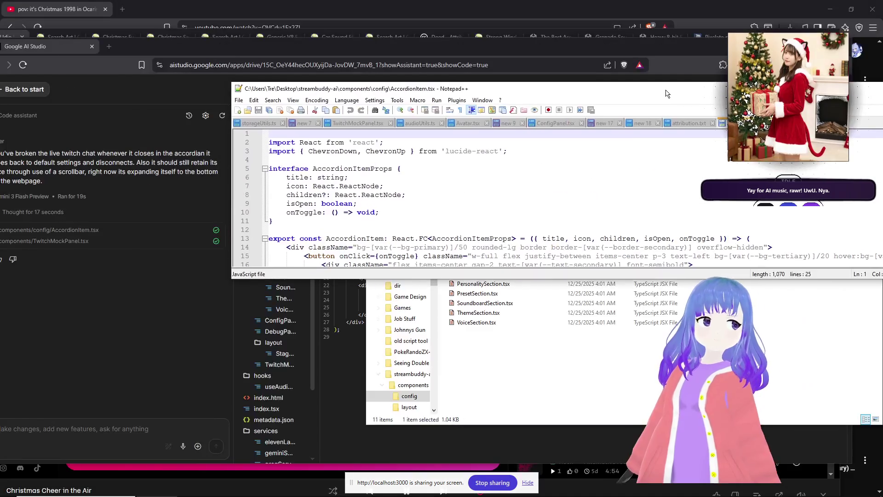
Paste AI Studio's AccordionItem.tsx code over the Notepad++ file and save it.
click(355, 316)
key(ctrl+a)
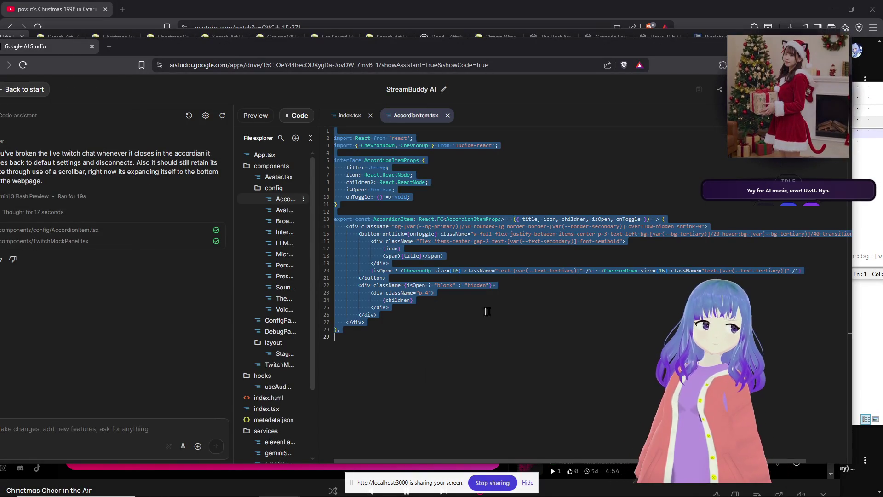
click(357, 203)
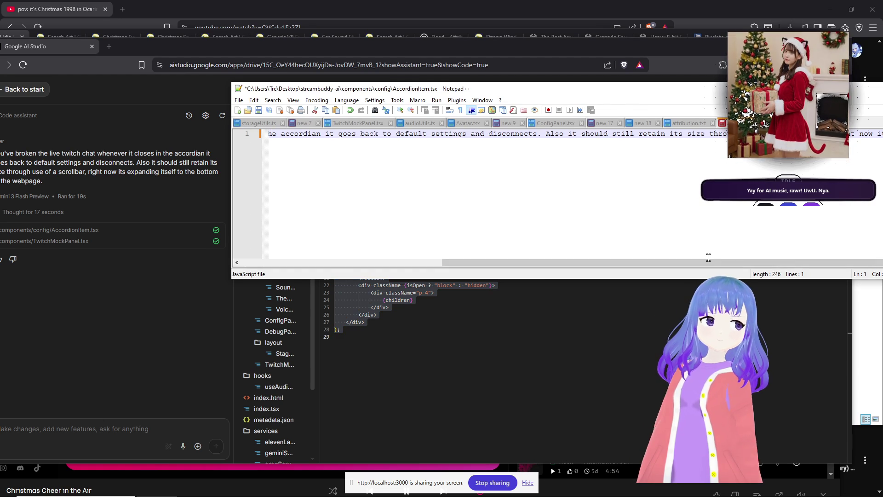
key(ctrl+End)
click(582, 364)
key(ctrl+a)
key(ctrl+c)
key(alt+Tab)
key(ctrl+a)
key(ctrl+v)
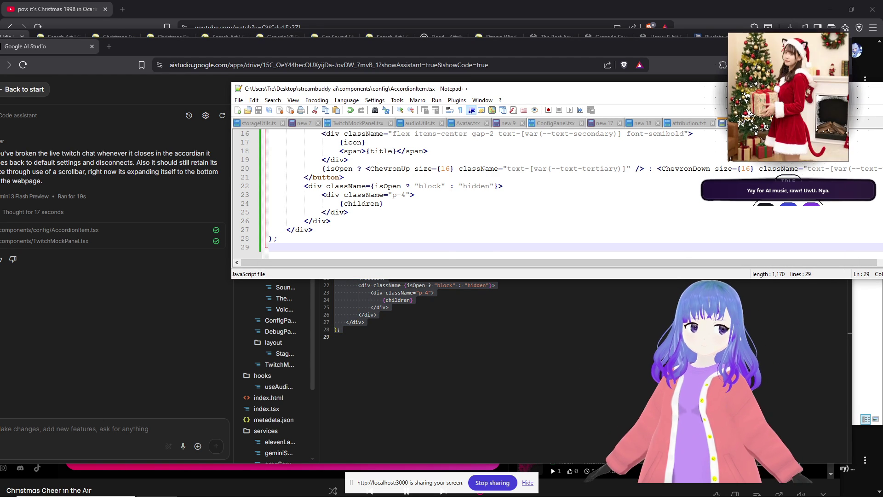
Open TwitchMockPanel.tsx from the components folder in Notepad++.
key(alt+Tab)
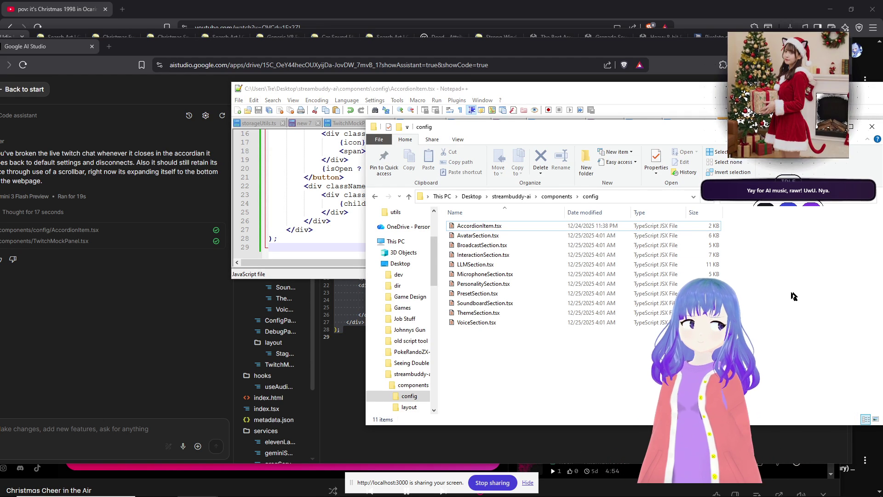
click(556, 197)
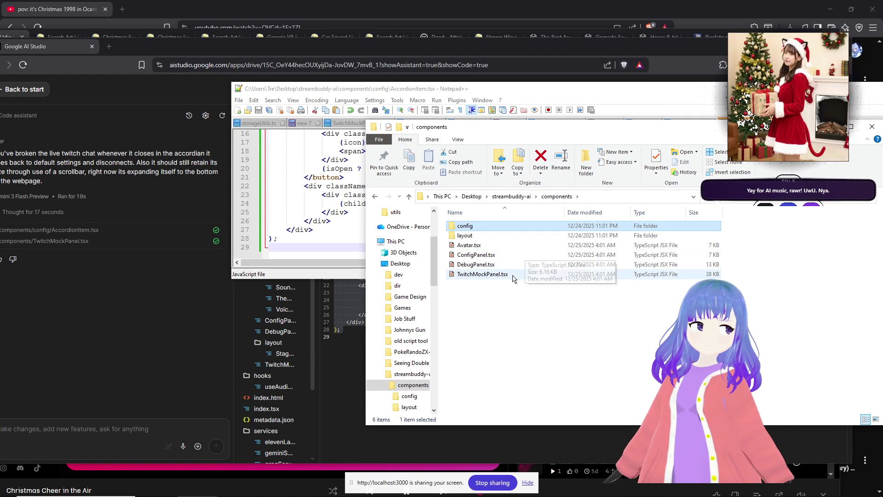
click(513, 276)
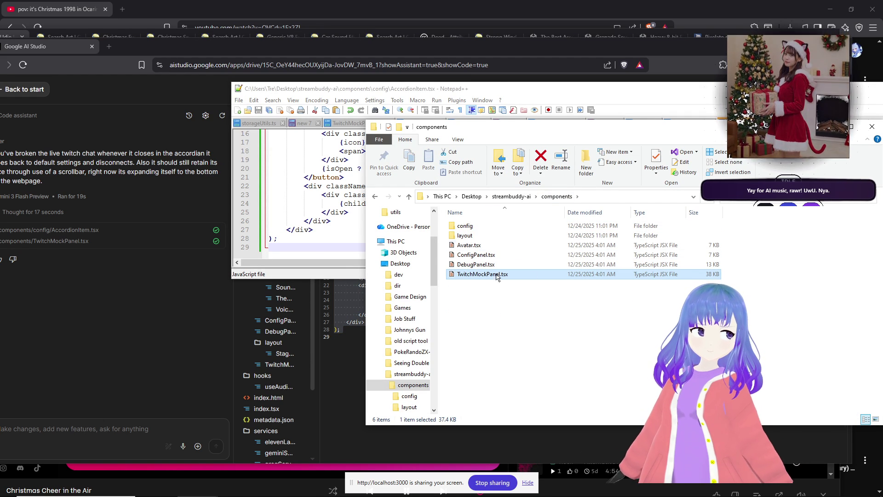
right_click(502, 274)
click(394, 56)
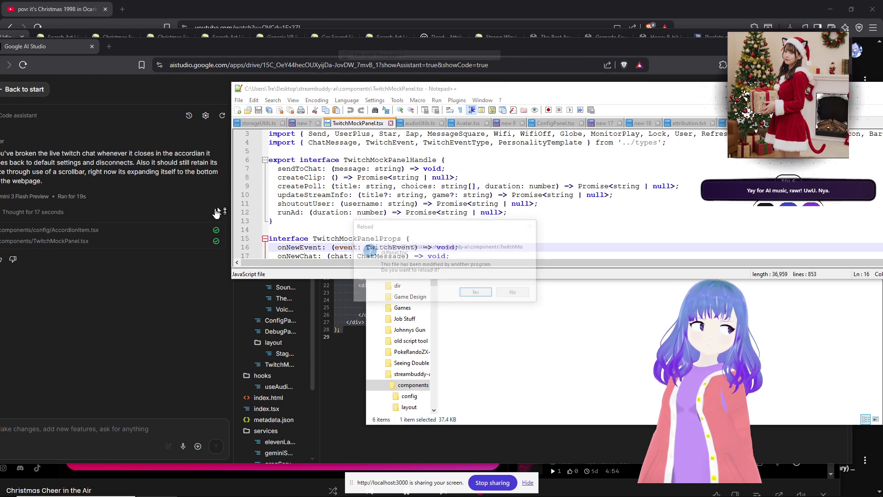
Reload the file, paste AI Studio's TwitchMockPanel.tsx code over it, and save.
click(477, 293)
click(138, 241)
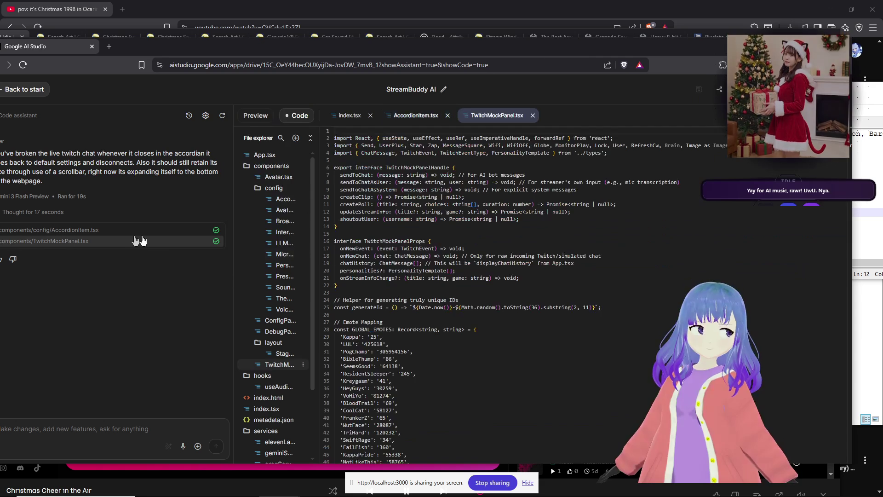
key(ctrl+a)
key(ctrl+c)
key(alt+Tab)
key(ctrl+a)
key(ctrl+v)
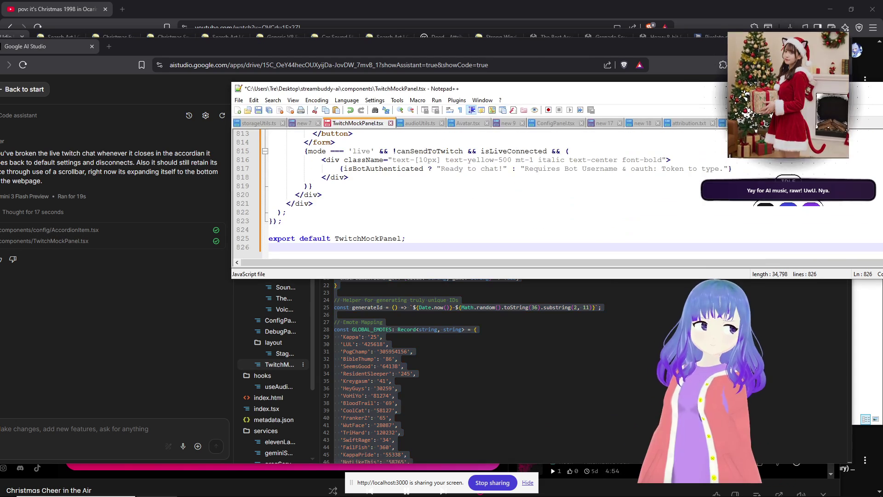
key(ctrl+s)
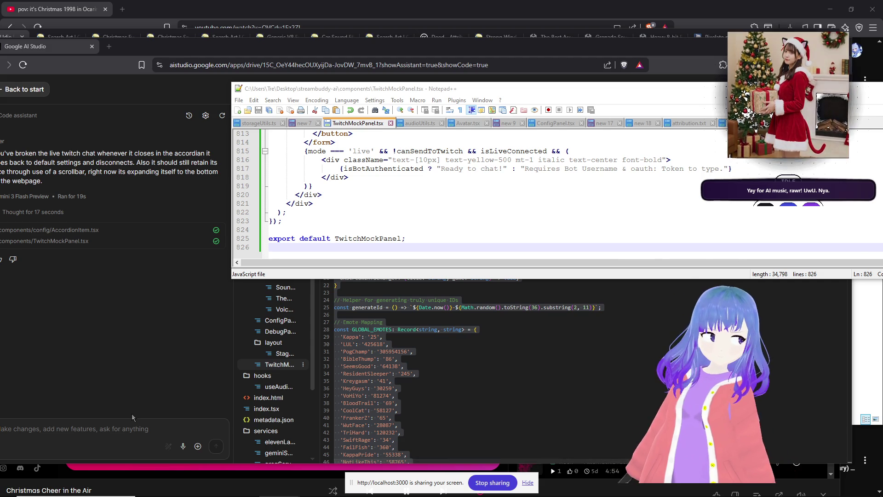
Send the assistant a complaint that its tools aren't executing, then reload after the internal error.
click(100, 425)
drag(309, 52, 365, 52)
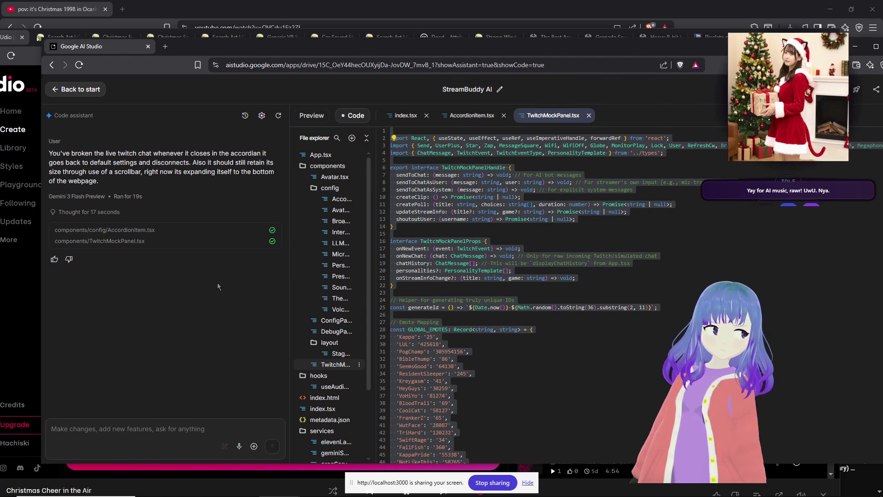
text(T)
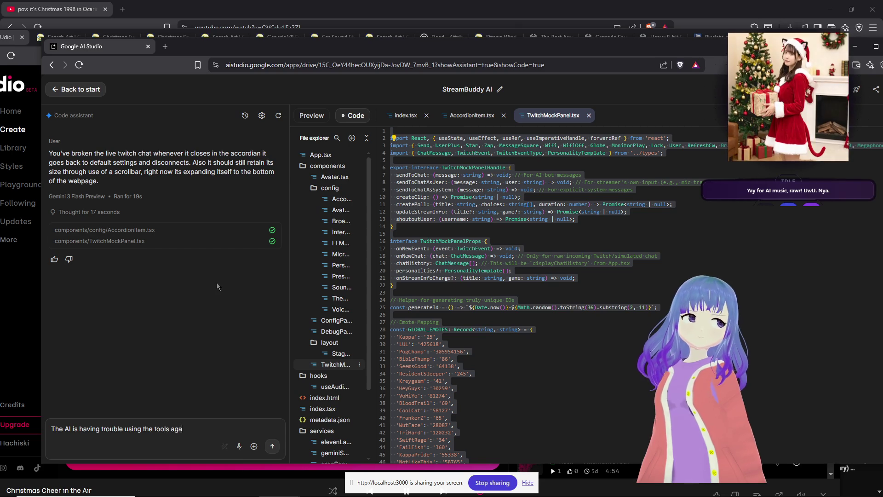
text(its showing up in the mess)
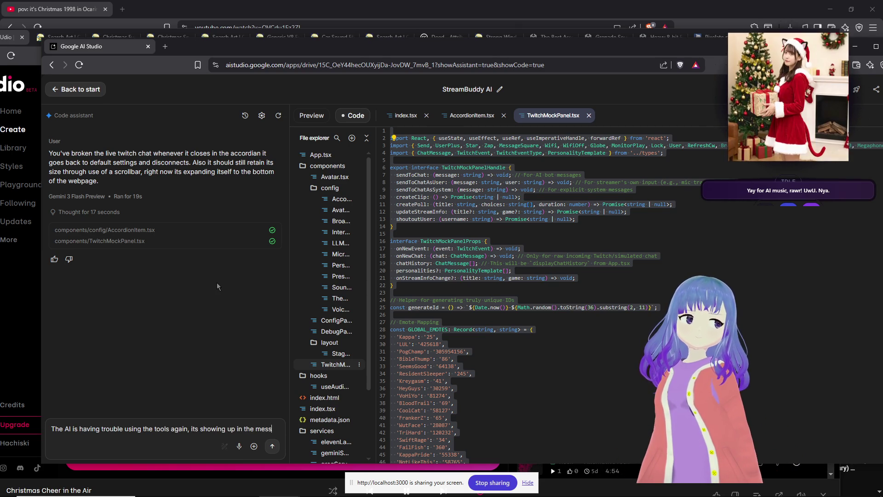
text(age )
text( exect)
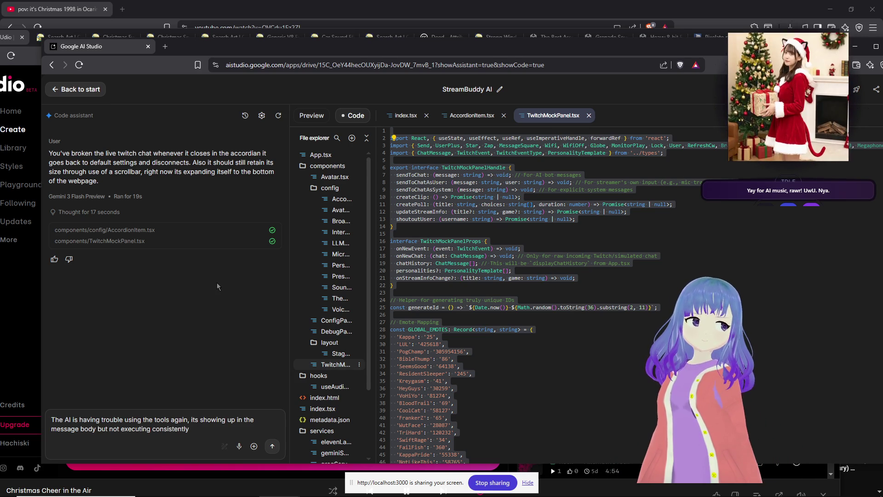
click(272, 446)
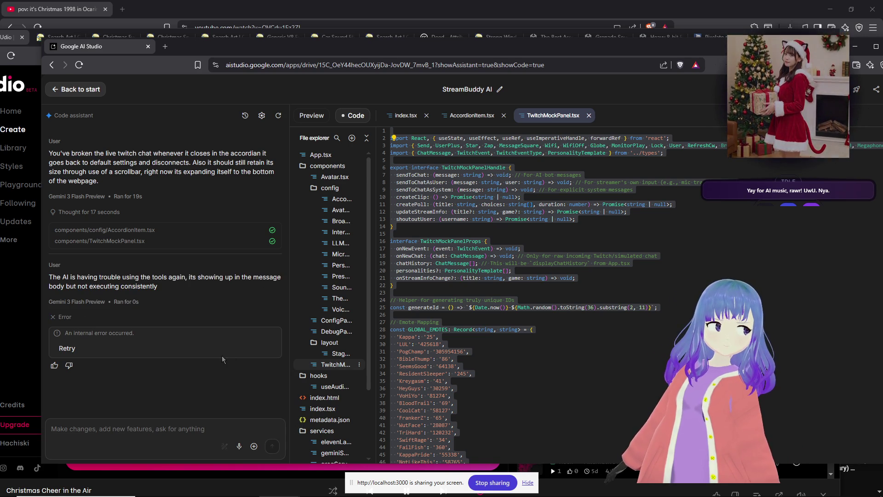
click(79, 65)
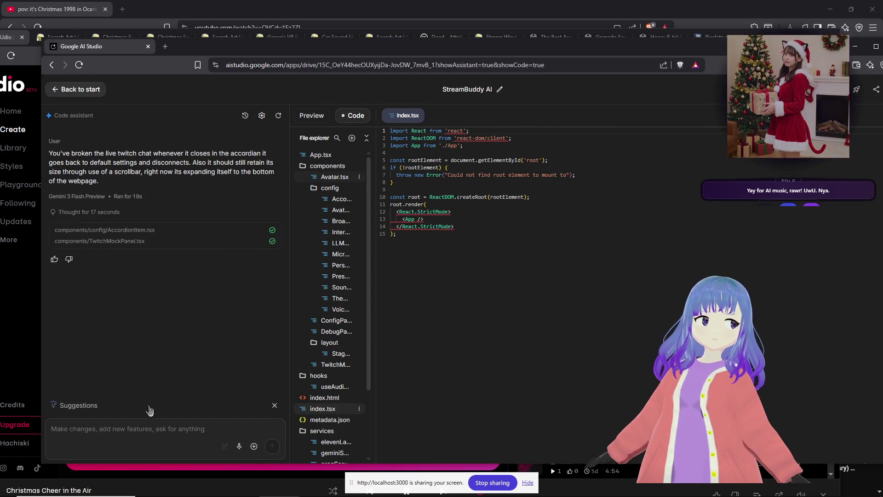
click(311, 115)
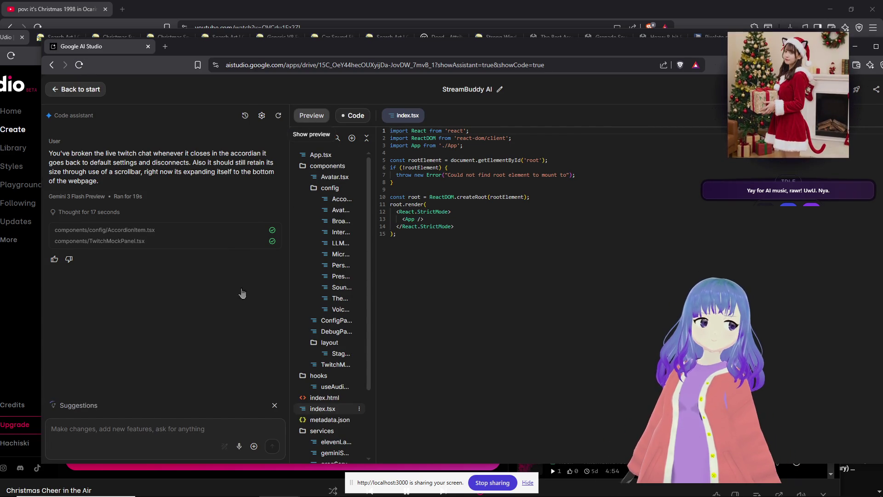
Glance at the Udio window, then return to AI Studio's app preview requesting device access.
click(156, 428)
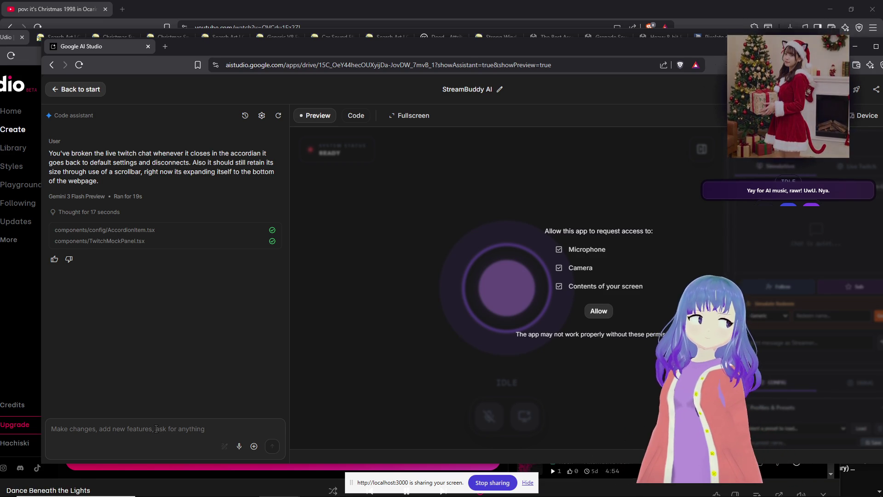
click(22, 400)
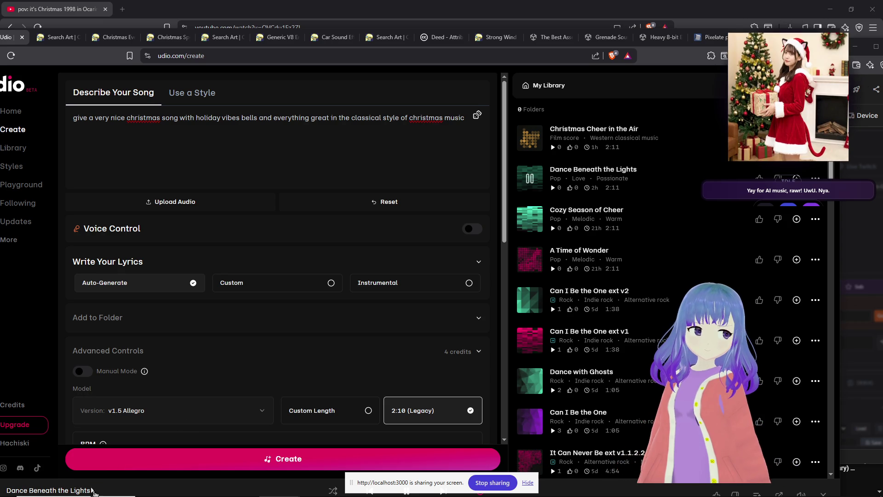
mouse_move(289, 483)
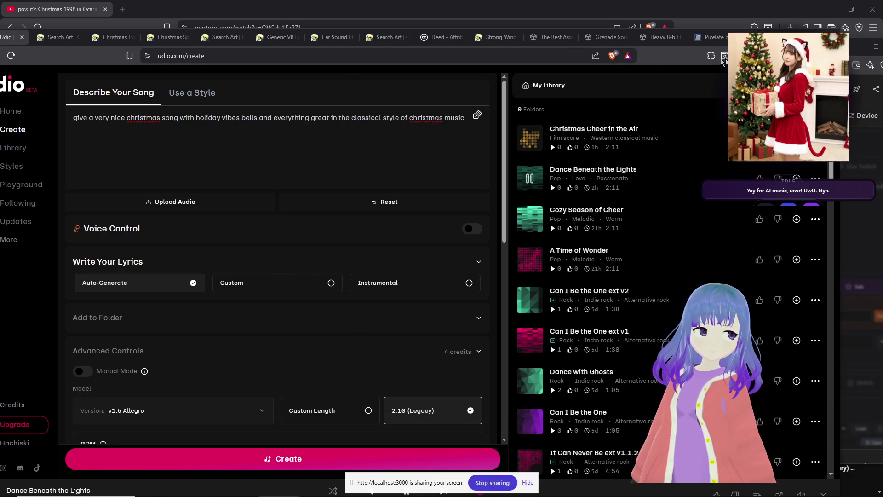
click(853, 168)
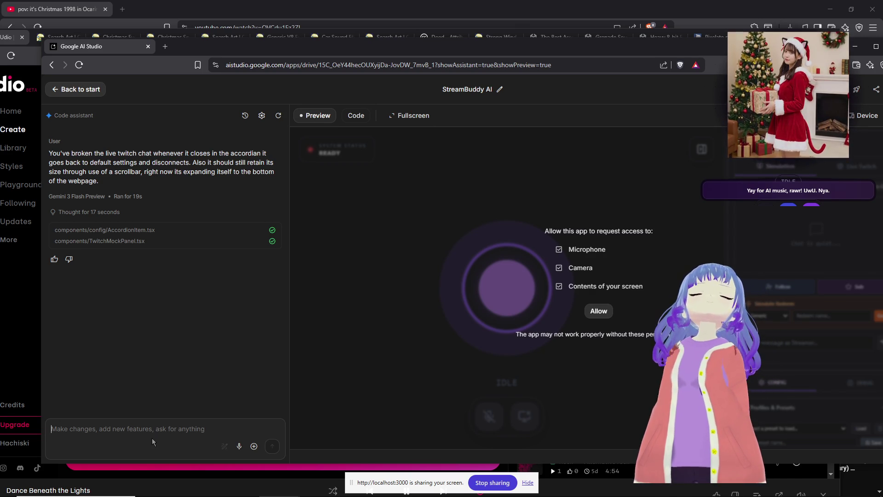
Type a report that the base64 image lacked its proper prefix and tools failed repeatedly.
text(The AI is having y)
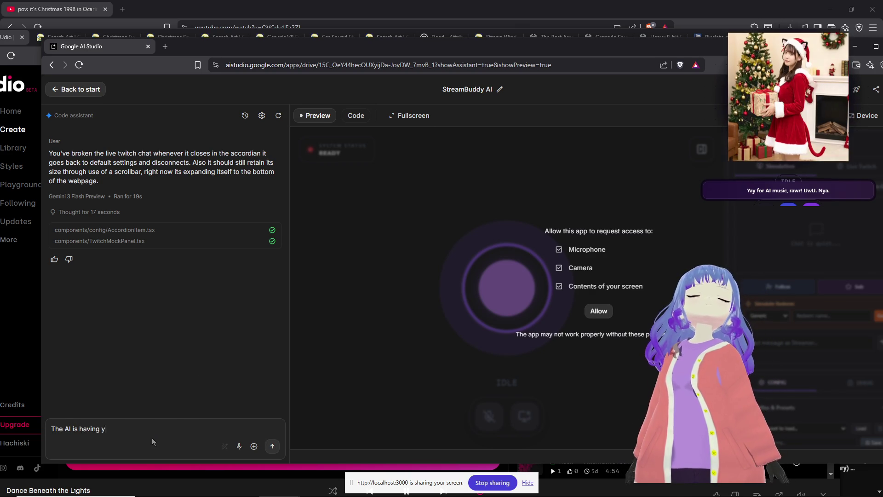
key(BackSpace)
text(trouble )
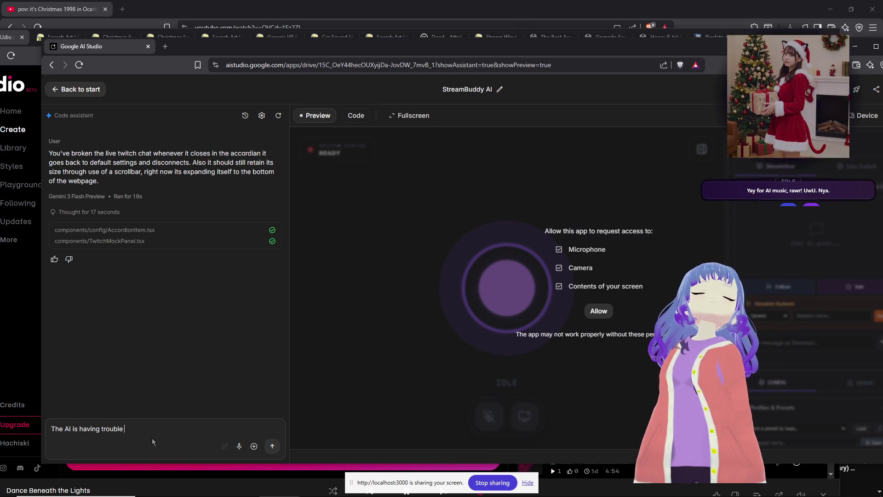
text(using tools again, )
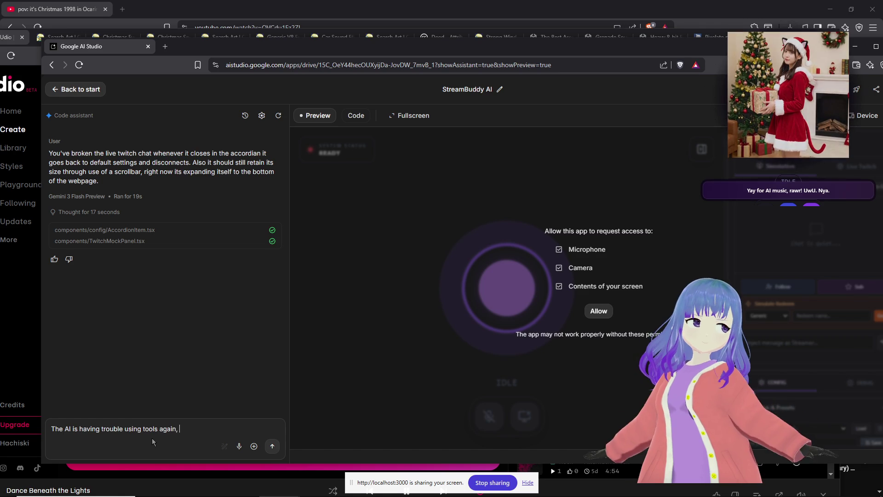
text(for instance the )
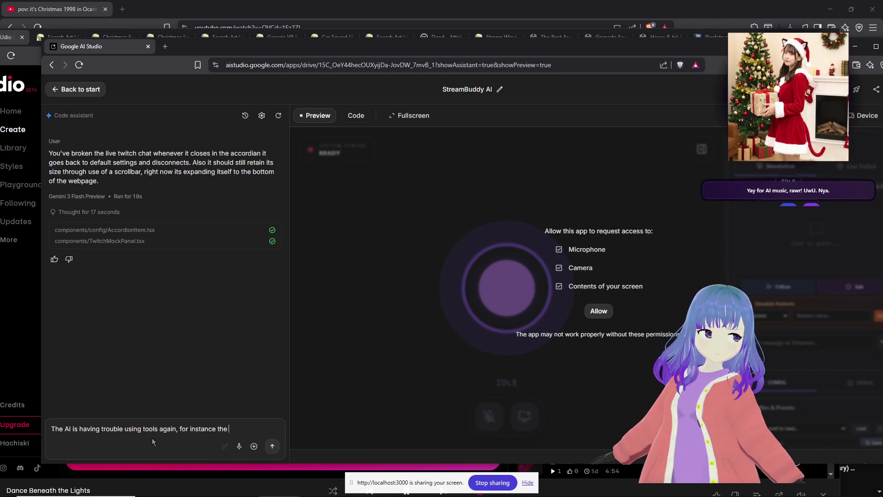
text(base64 )
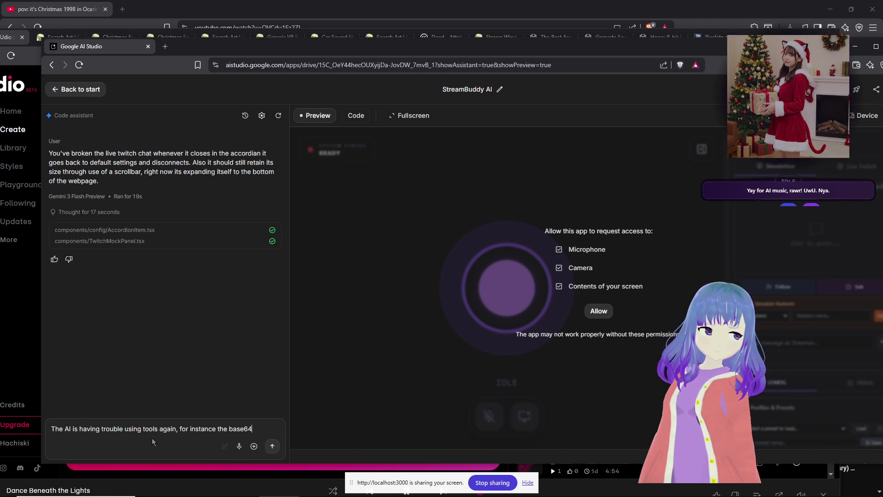
text(image wasnt )
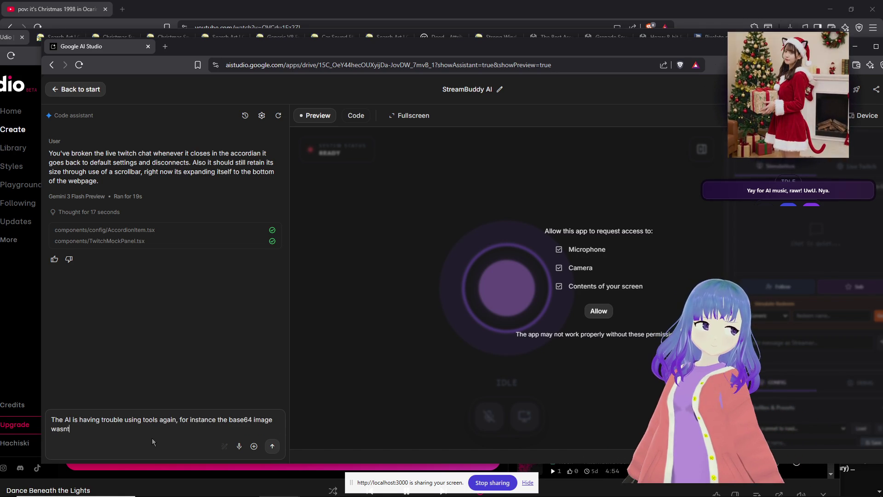
text(prefixed wit)
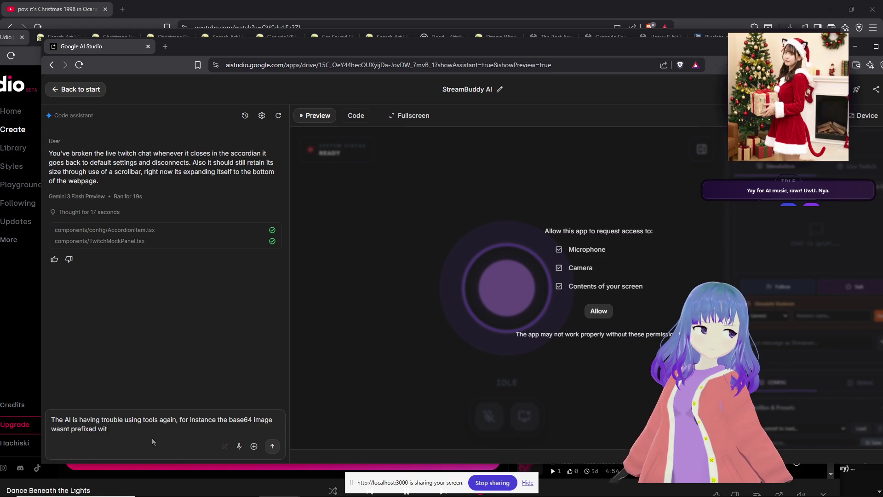
text(h the p)
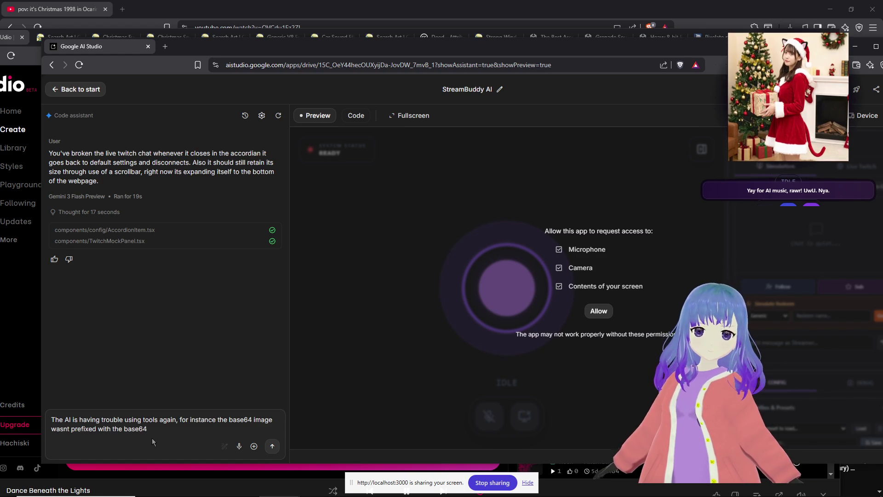
key(BackSpace)
key(BackSpace)
text(per base )
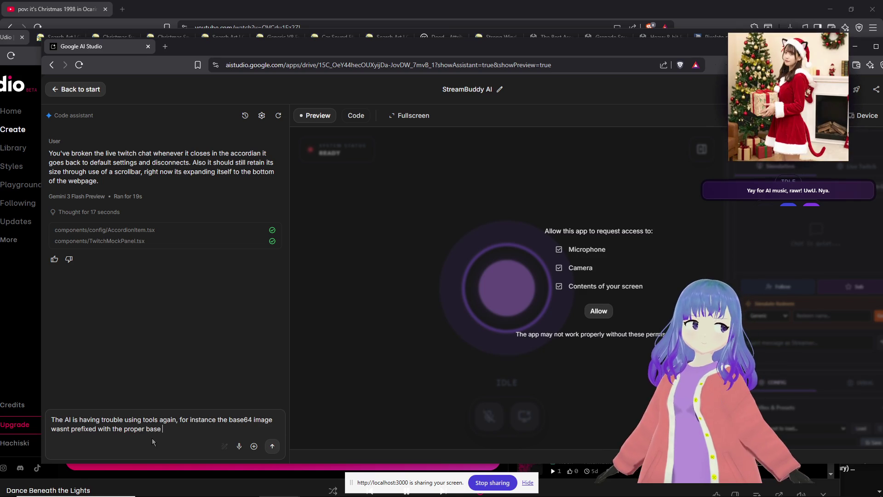
text(64 info f)
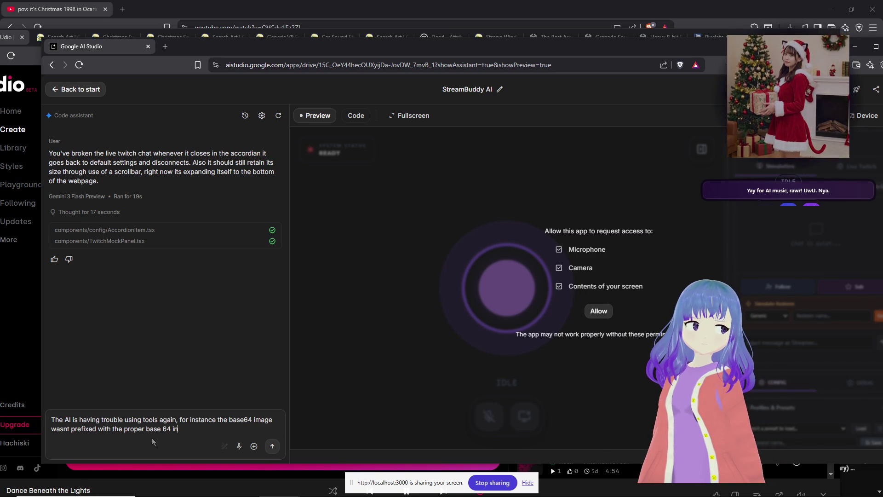
key(BackSpace)
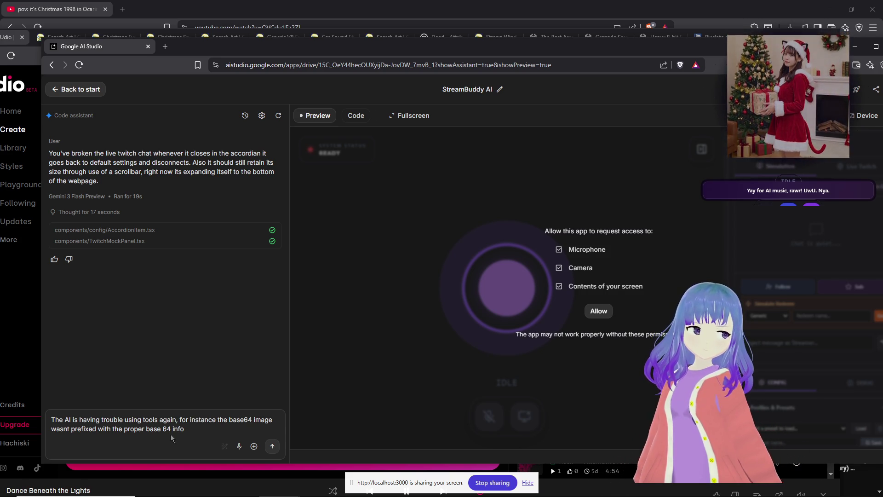
text(, and the )
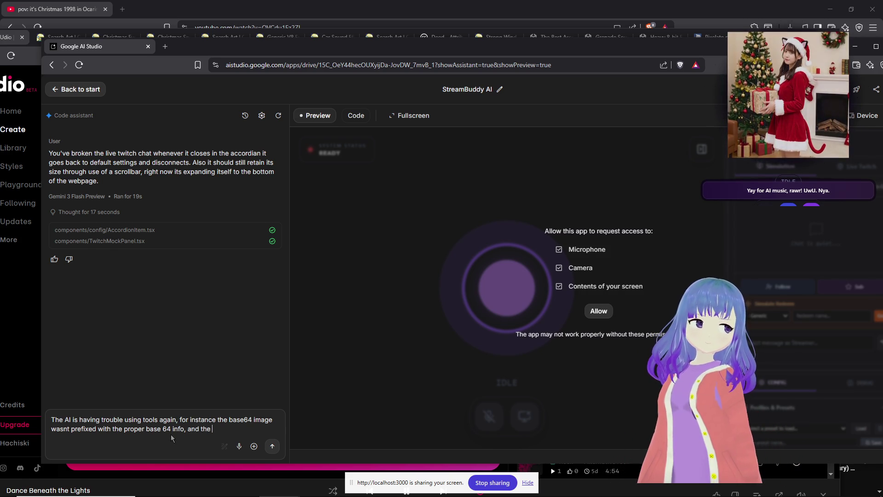
text(ai failed to u)
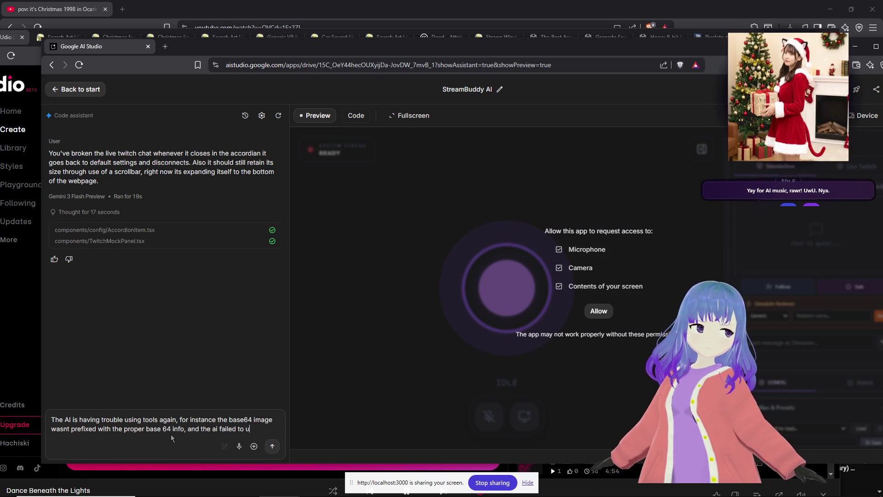
text(se its tools )
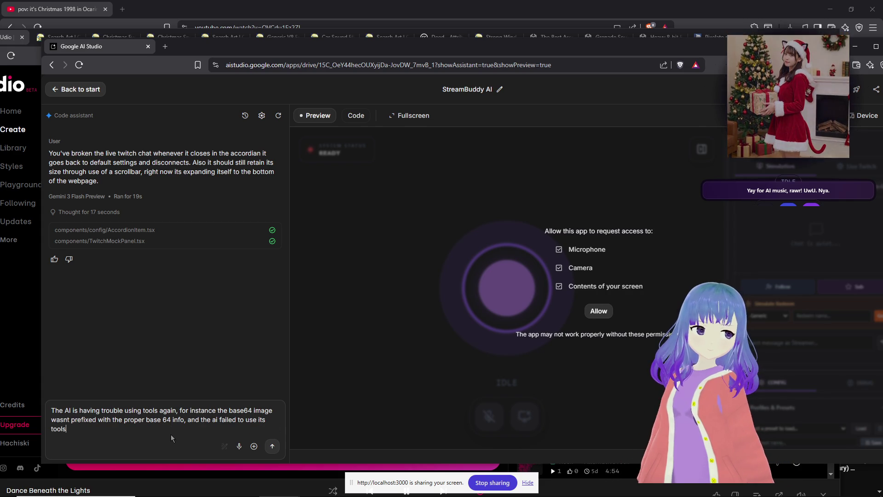
text(mul)
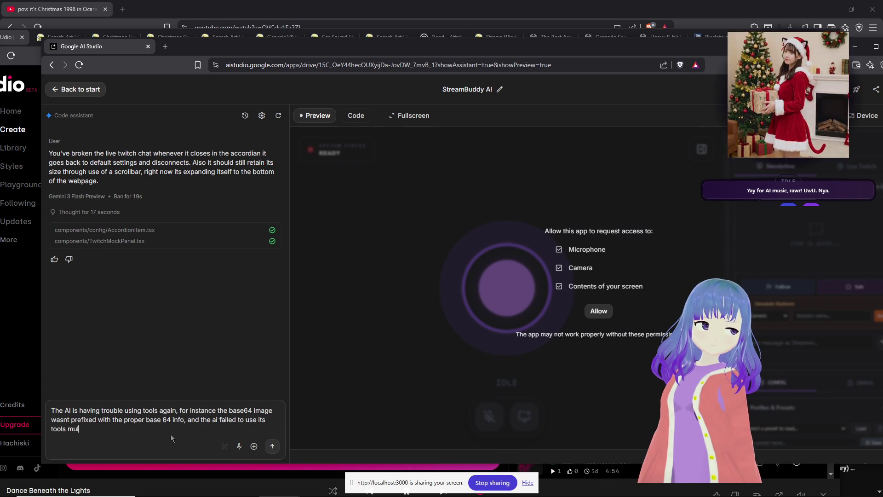
text(tiple times with it only appearing in the)
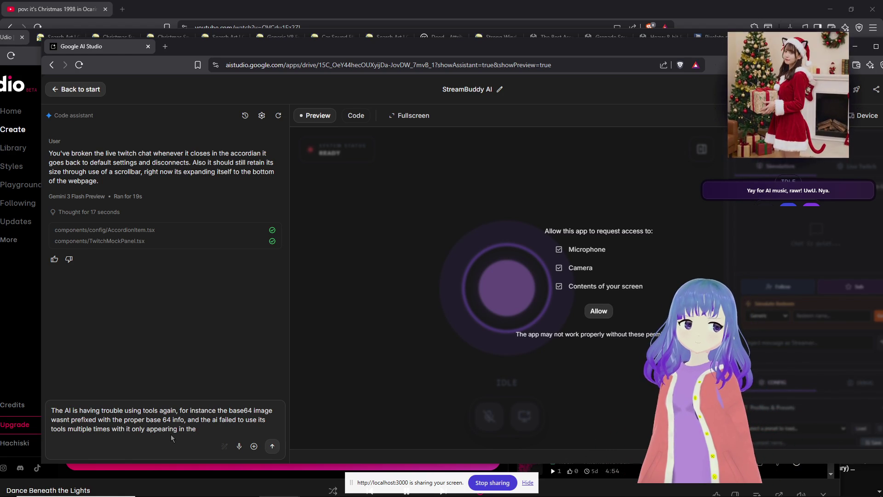
click(40, 374)
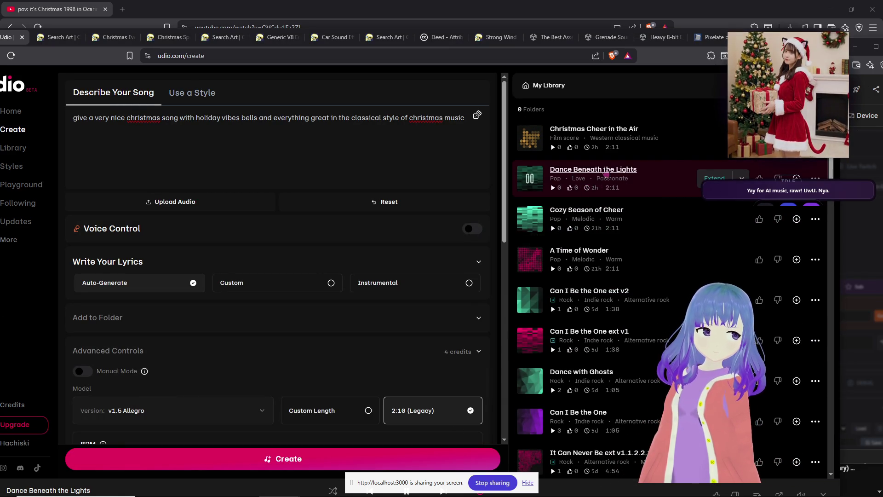
click(588, 183)
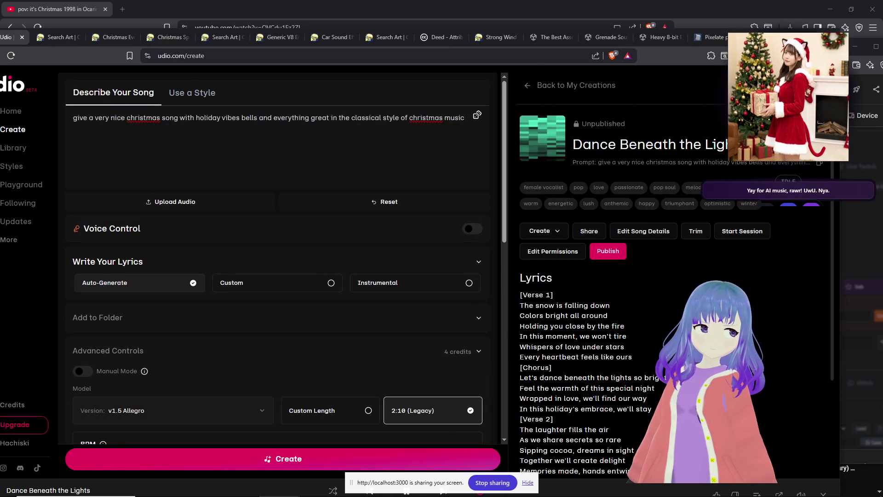
scroll(654, 291, down, 5)
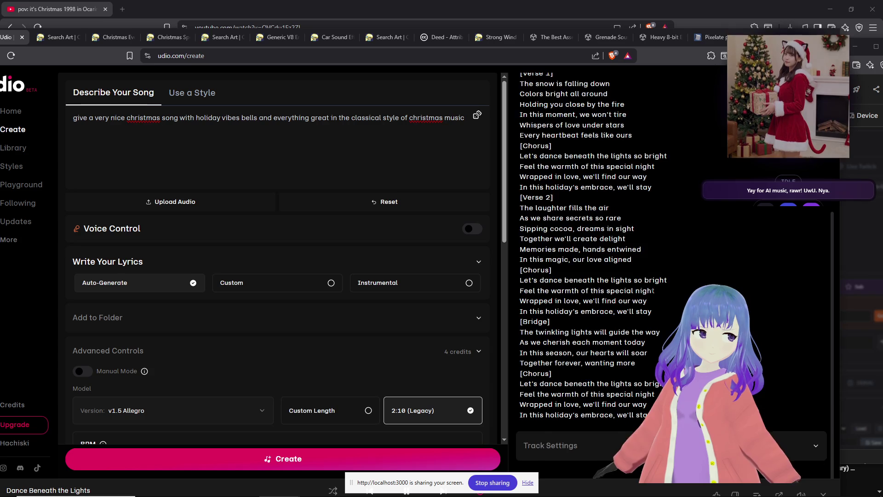
scroll(653, 291, up, 5)
click(570, 85)
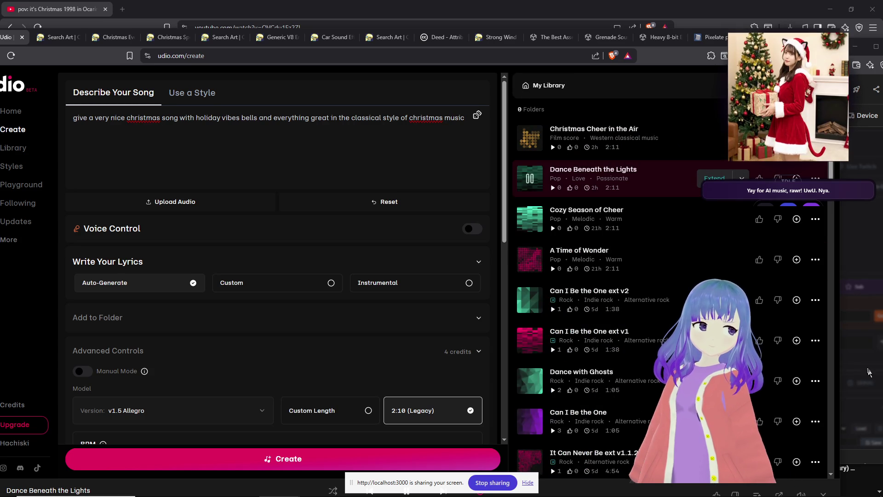
key(alt+Tab)
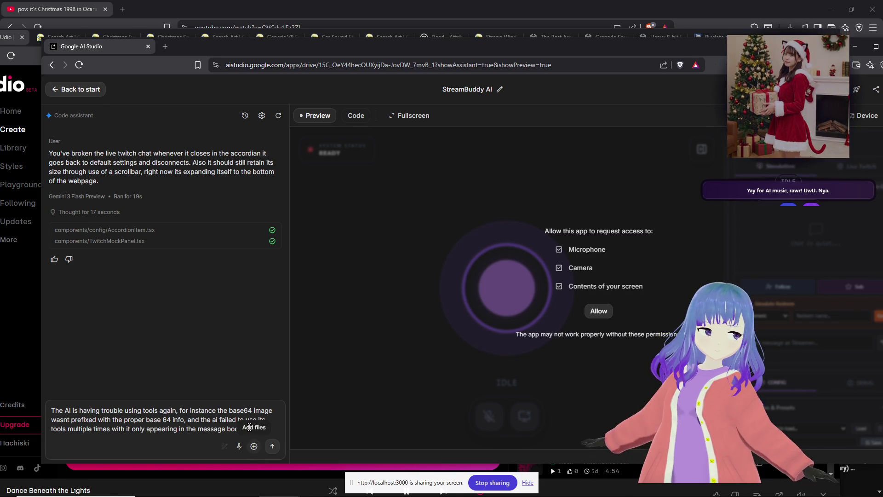
Send the base64-prefix bug report, then paste it into the cleared chat and resend.
click(272, 446)
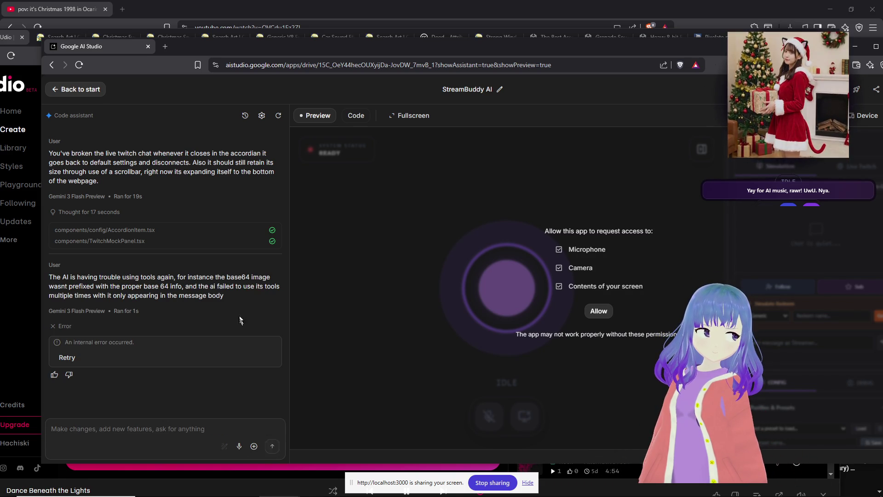
drag(187, 291, 42, 280)
key(ctrl+c)
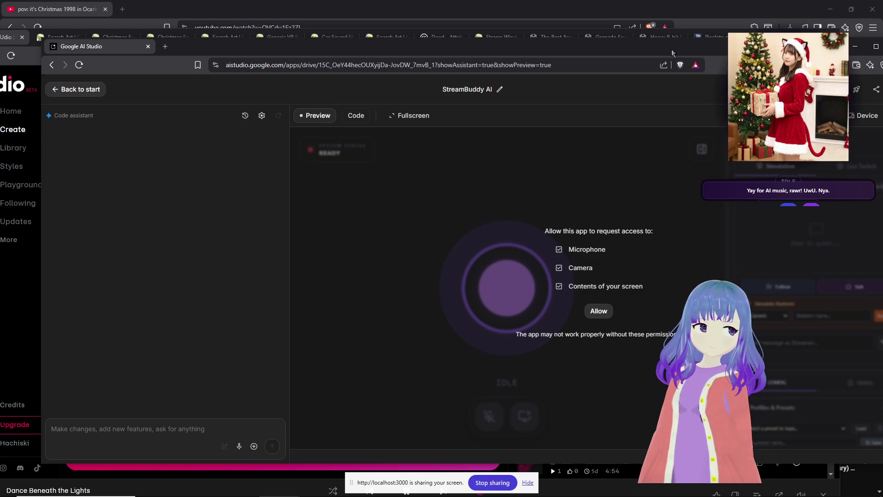
drag(678, 56, 626, 52)
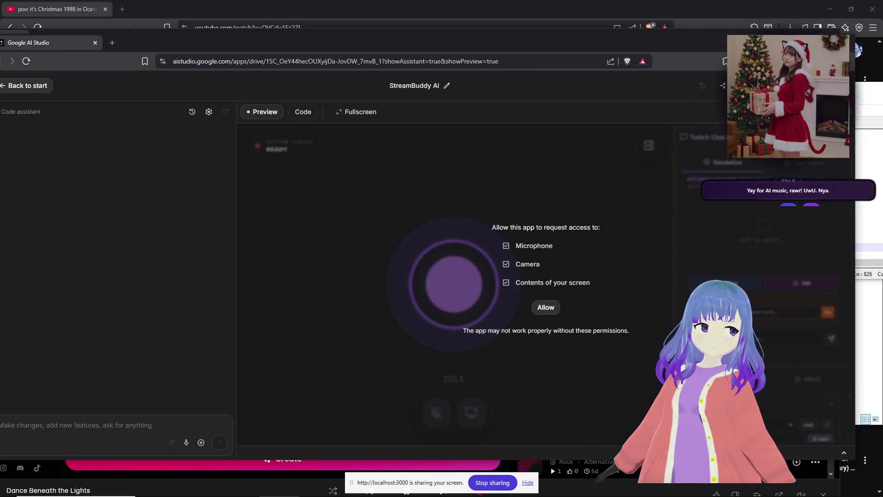
drag(432, 36, 498, 43)
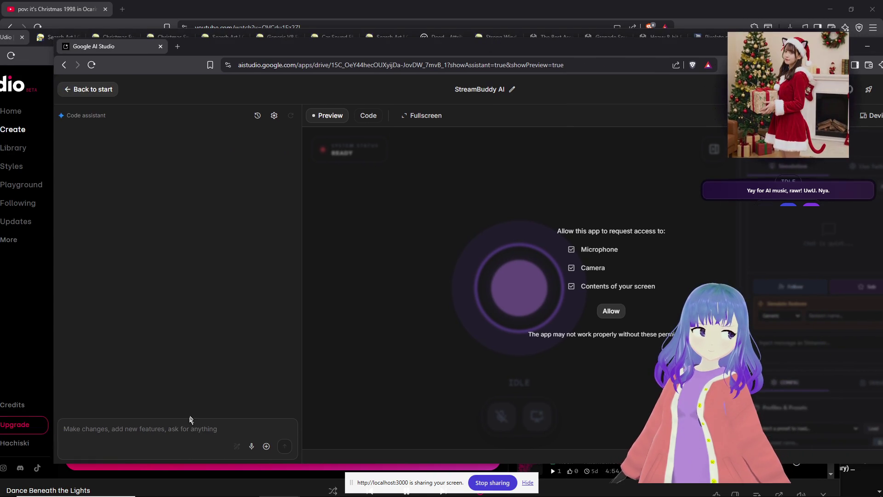
key(ctrl+v)
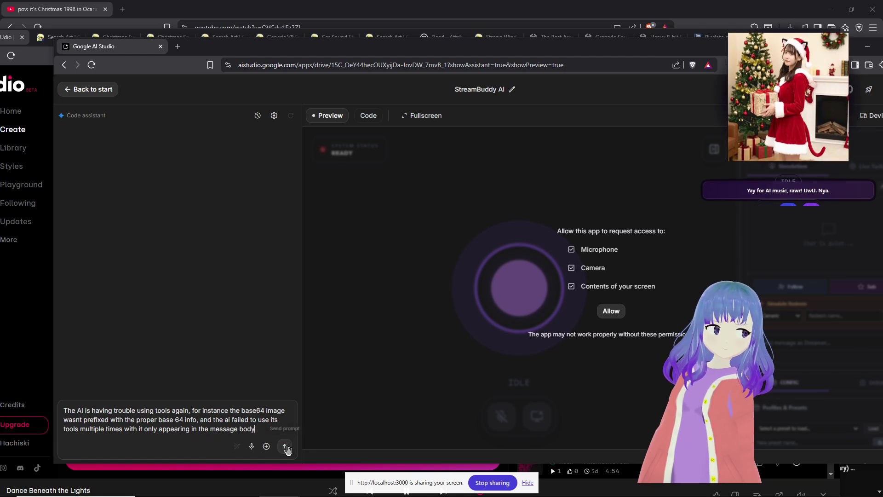
click(285, 447)
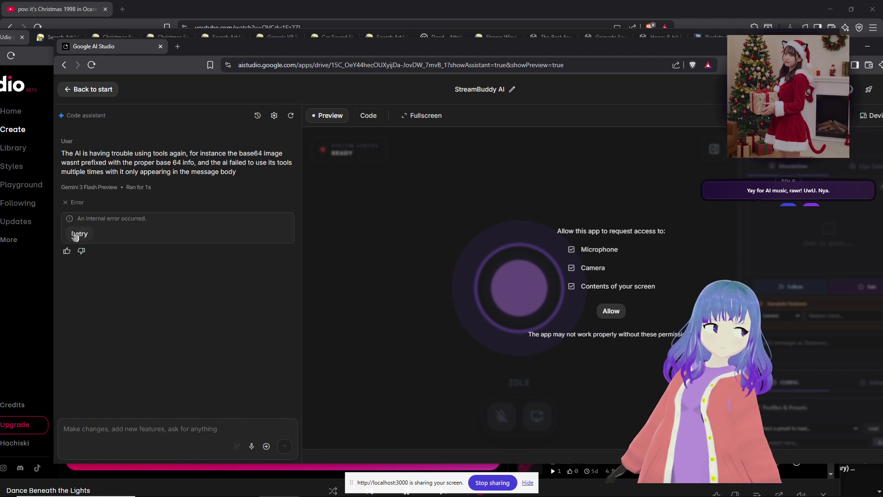
Retry, switch the model to Gemini 3 Pro Preview, and resend the bug report.
click(72, 234)
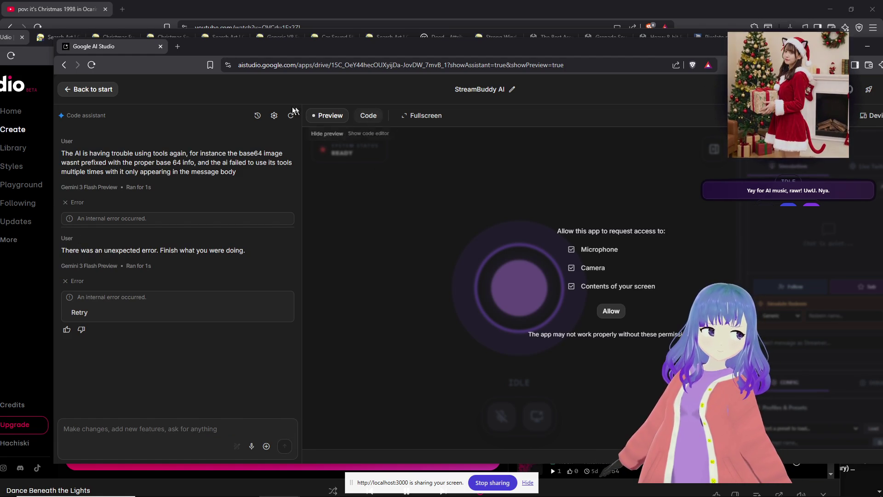
click(274, 115)
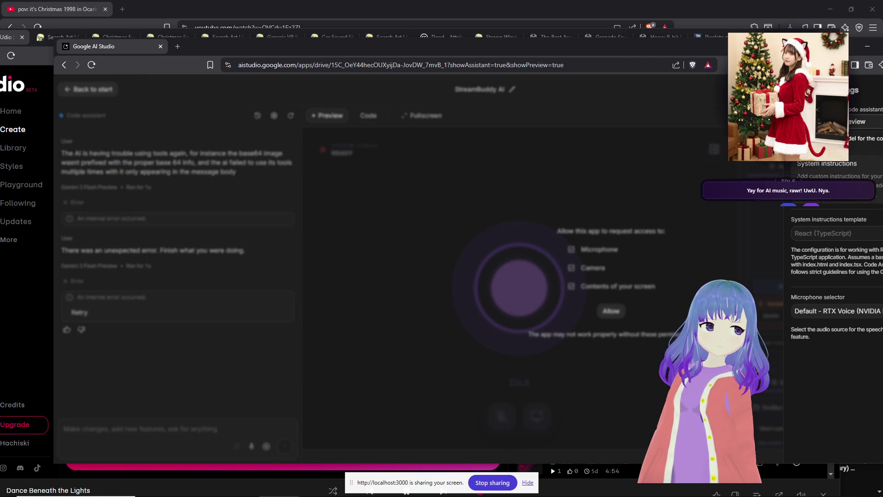
click(856, 121)
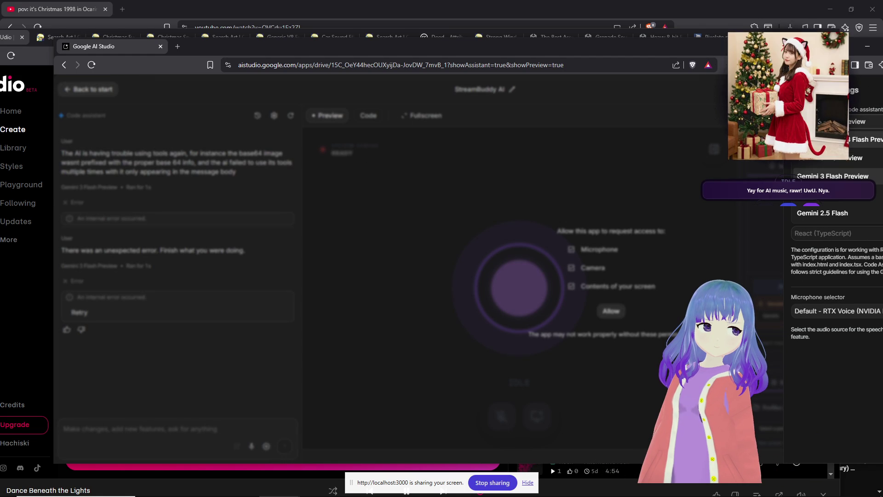
click(833, 161)
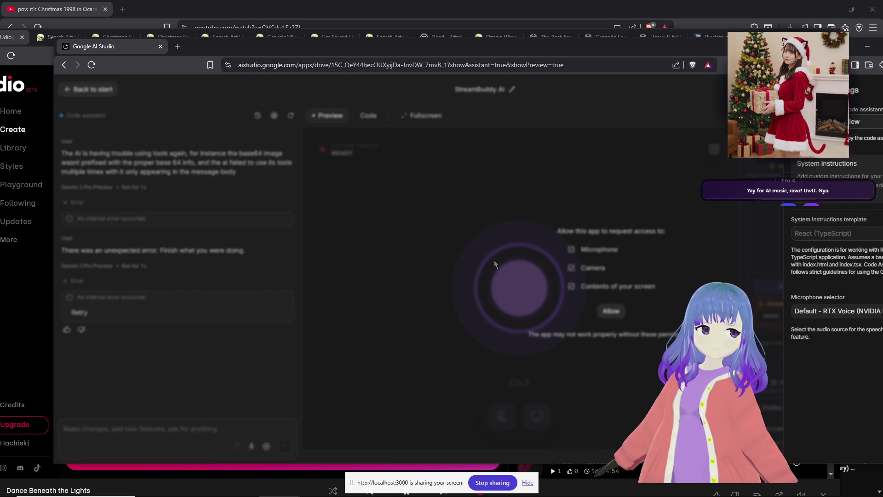
click(494, 260)
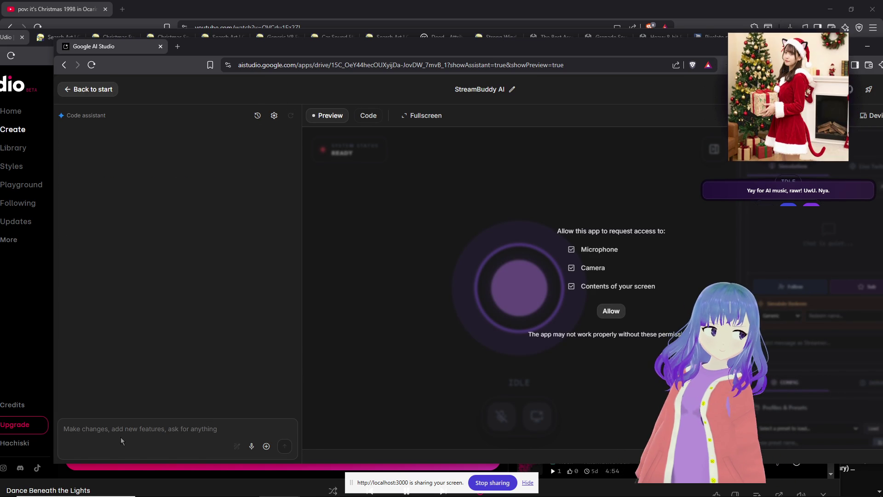
key(ctrl+v)
click(285, 445)
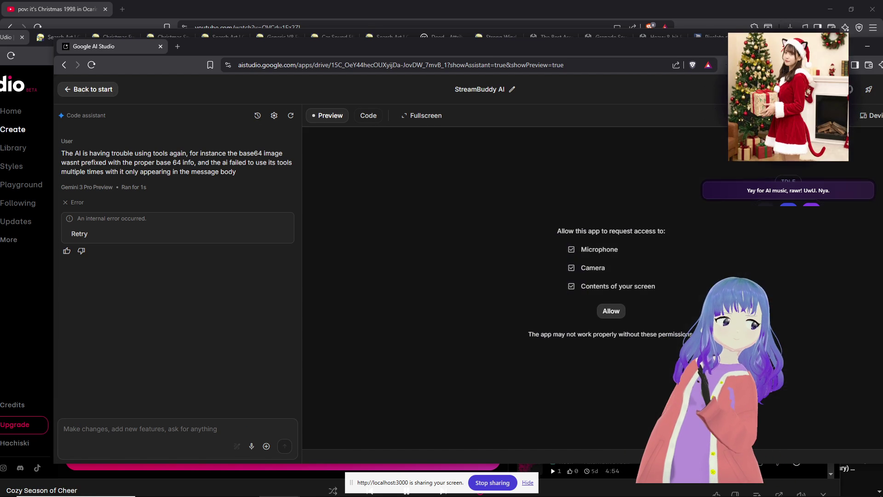
Clear the chat, switch to Gemini 2.5 Flash, resend the report, and reload the page.
click(289, 114)
click(275, 116)
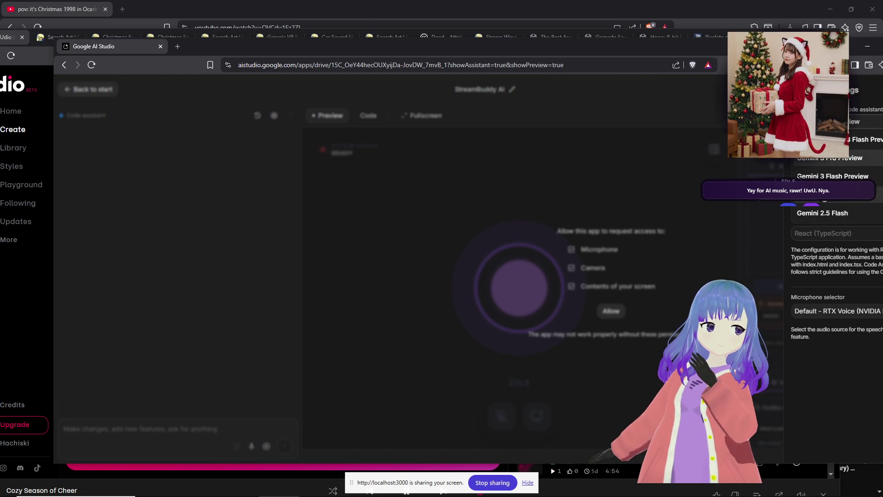
click(650, 257)
key(ctrl+v)
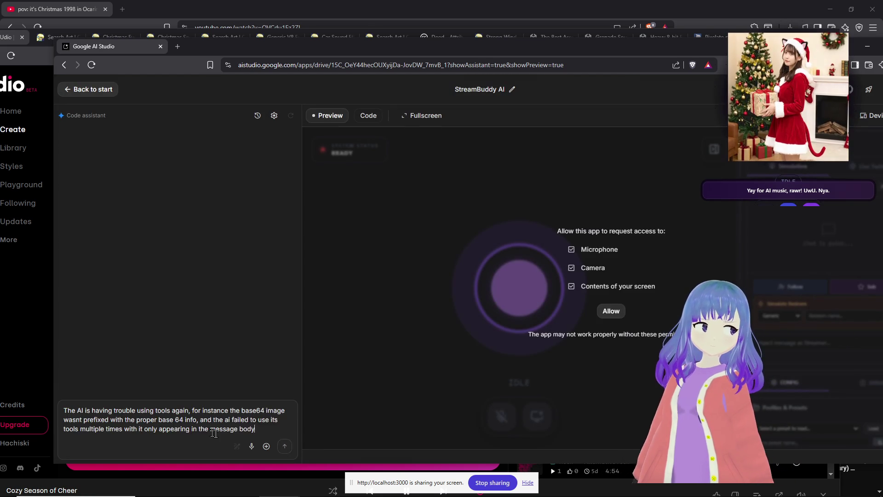
click(285, 446)
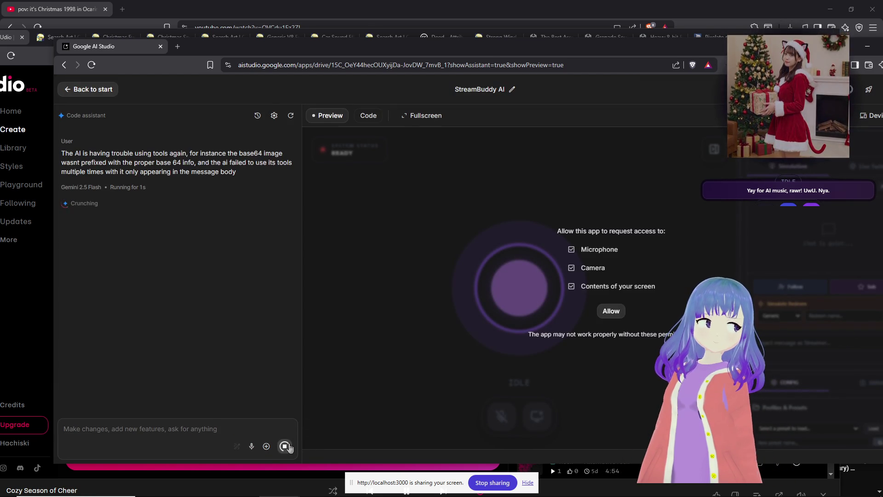
click(93, 64)
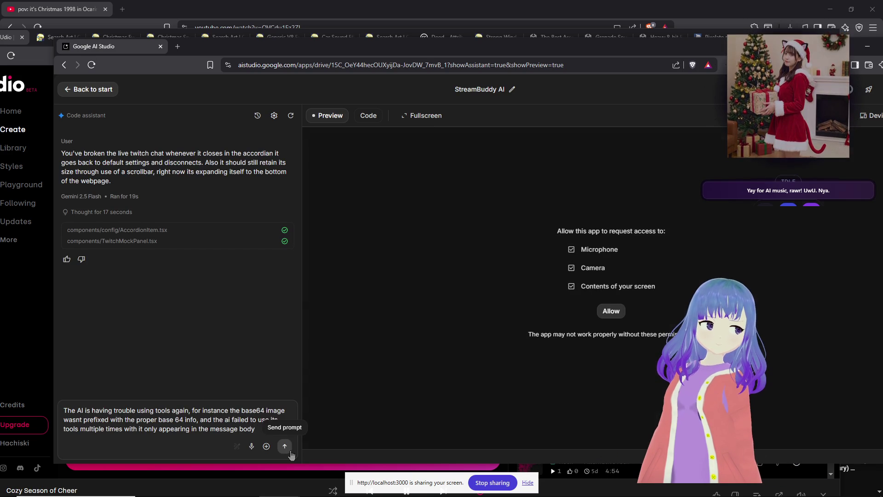
Send the bug report to Gemini 2.5 Flash and expand the assistant's thinking notes.
click(285, 446)
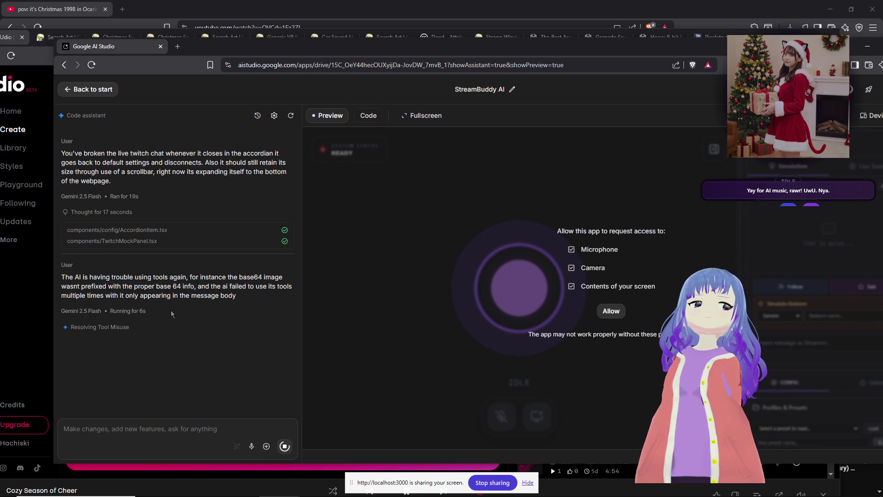
click(136, 330)
scroll(196, 305, down, 5)
scroll(197, 305, down, 3)
Review the proposed base664-to-base64 fix for geminiService.ts, then return to the Udio window.
scroll(197, 304, down, 5)
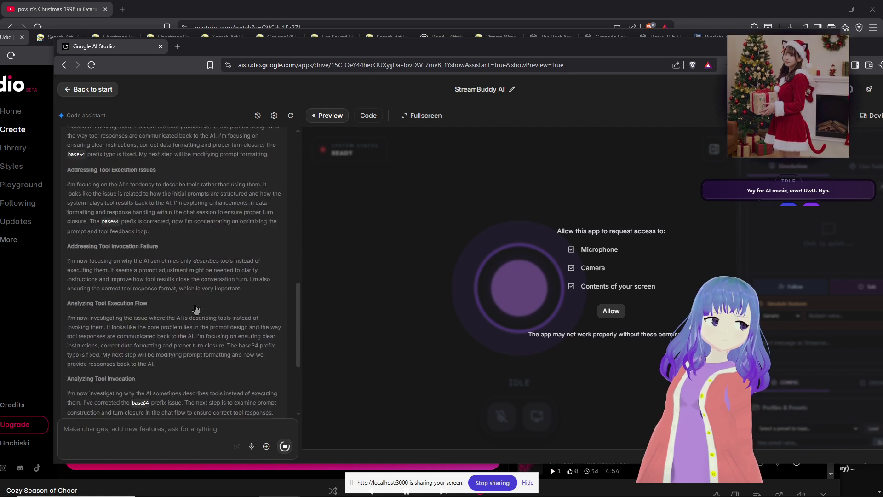
scroll(195, 304, down, 5)
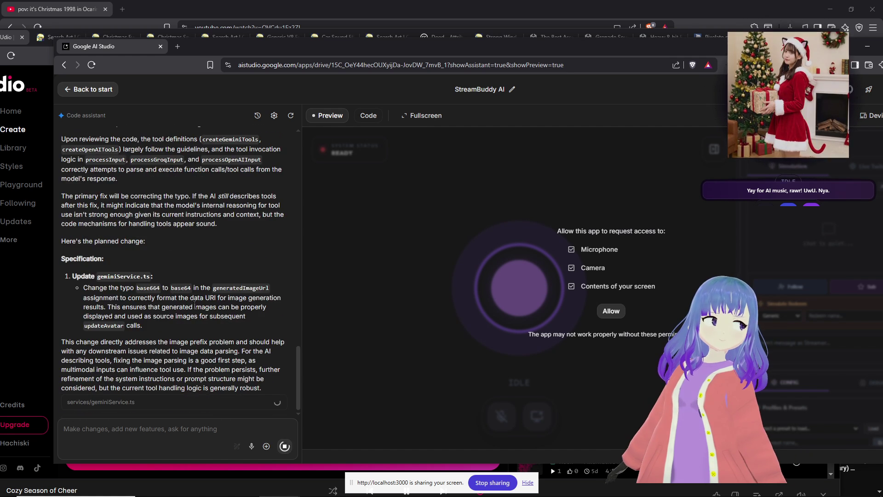
scroll(195, 304, up, 5)
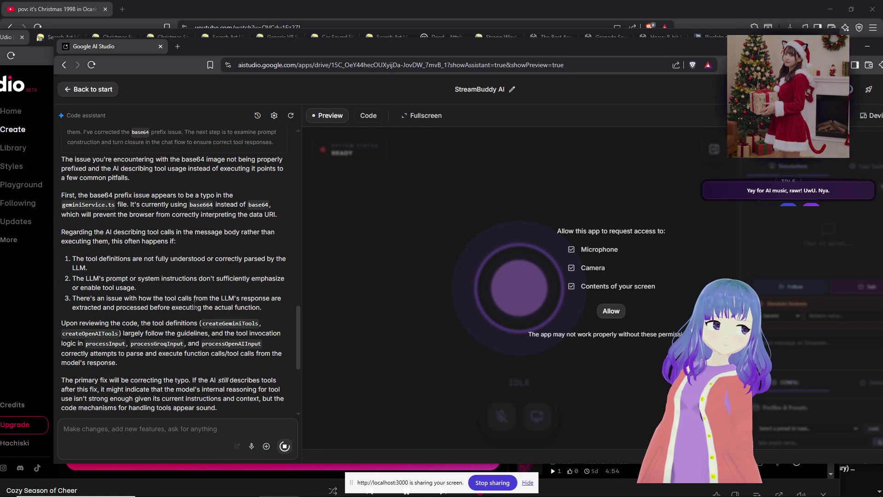
scroll(183, 320, down, 5)
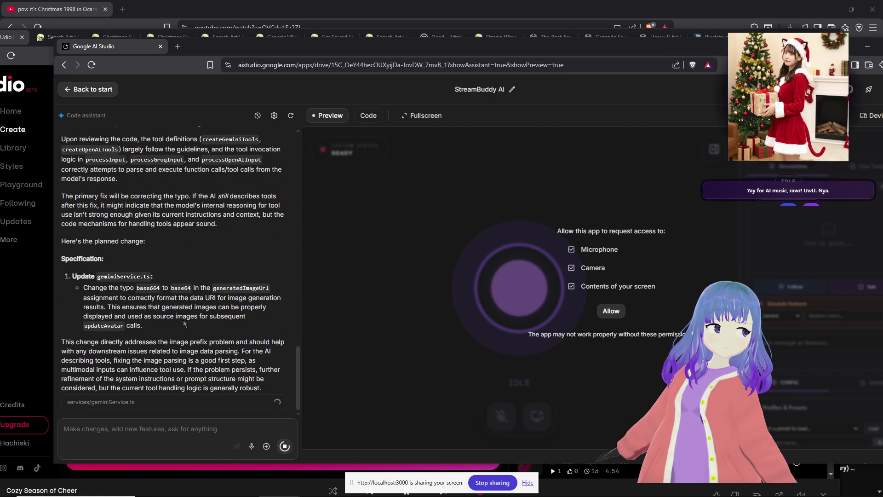
click(220, 478)
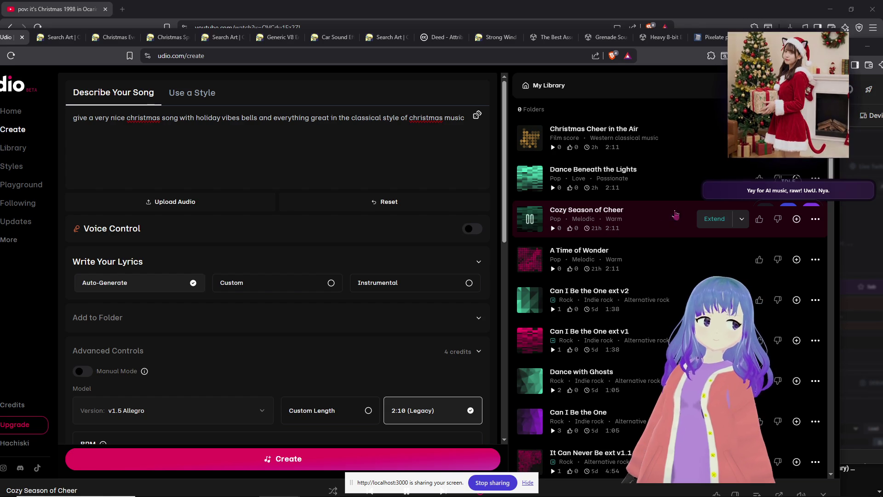
Open the 'Cozy Season of Cheer' song page from My Library.
click(596, 211)
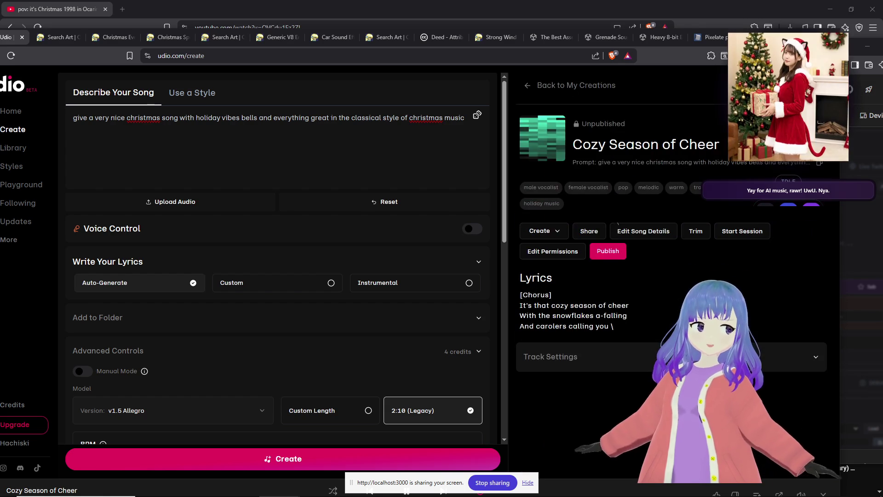
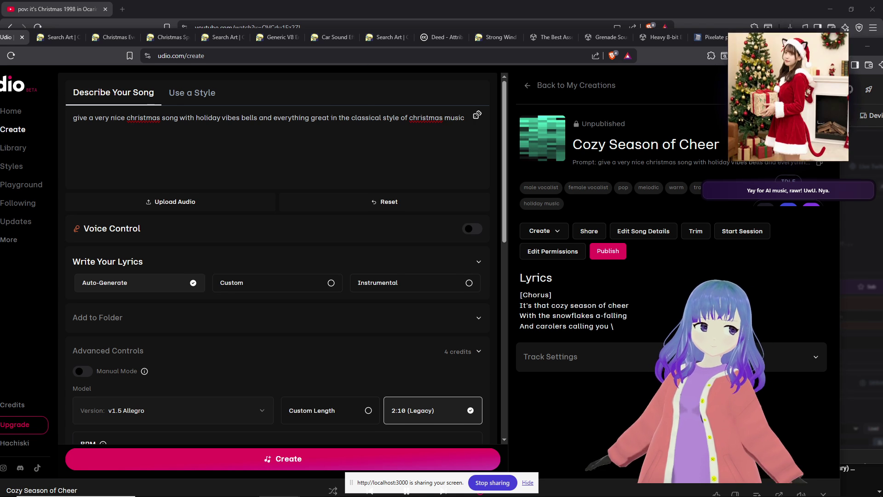
Show the Udio song library and play 'A Time of Wonder'.
drag(772, 43, 806, 29)
click(576, 68)
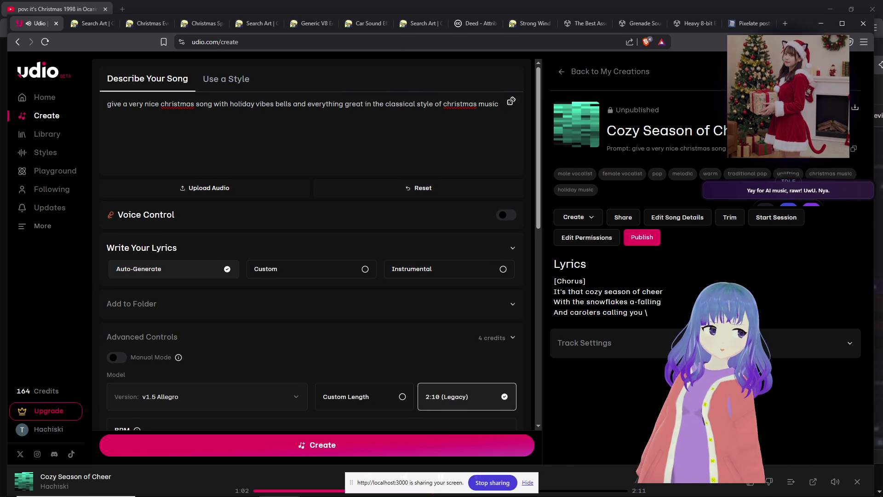
click(570, 246)
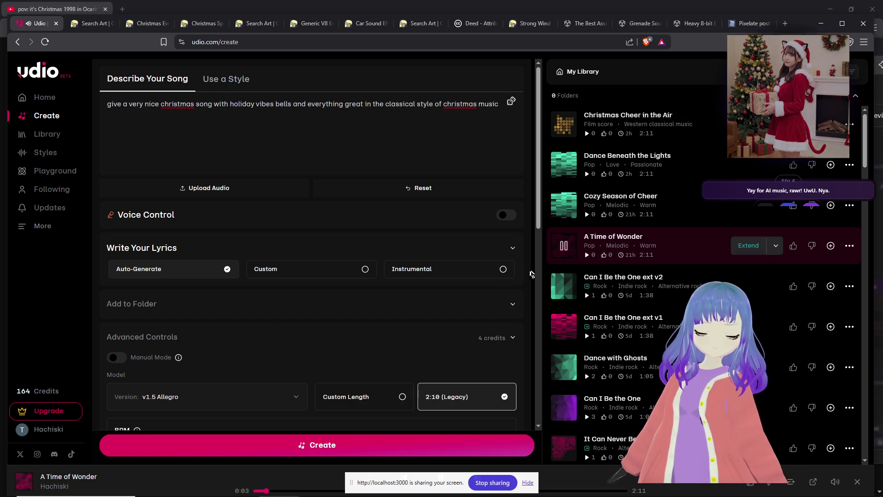
drag(799, 24, 800, 13)
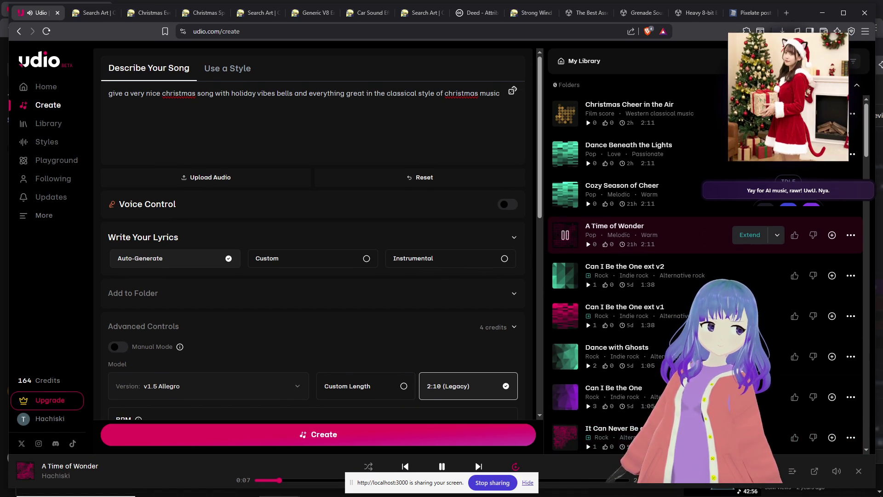
Bring the Unity editor to the front from the taskbar.
mouse_move(837, 471)
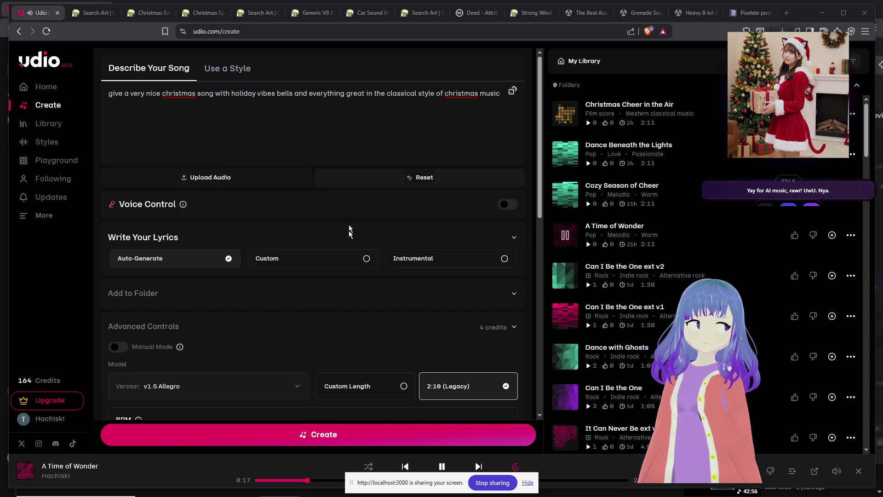
mouse_move(339, 494)
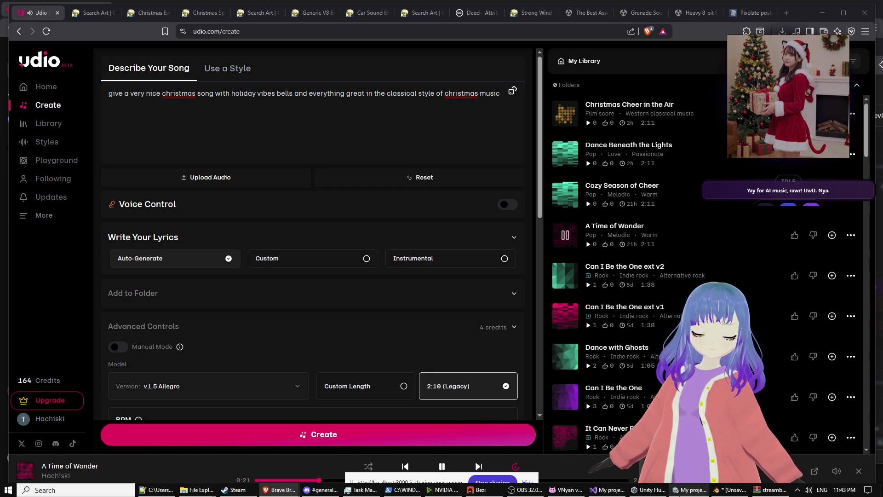
click(688, 490)
Switch to Blender and add a cylinder mesh to the sphere scene.
mouse_move(446, 347)
middle_down()
mouse_move(511, 343)
mouse_move(587, 264)
mouse_move(566, 318)
middle_up()
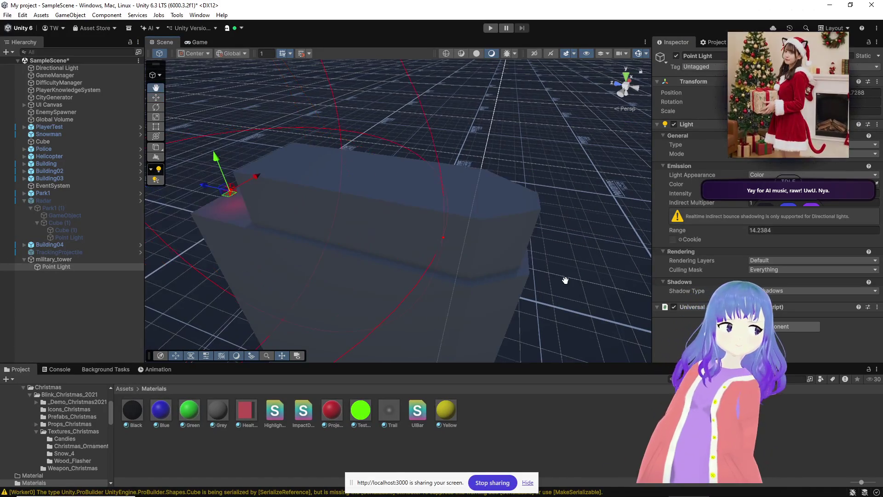
key(alt+Tab)
key(alt+Tab)
key(alt+Tab)
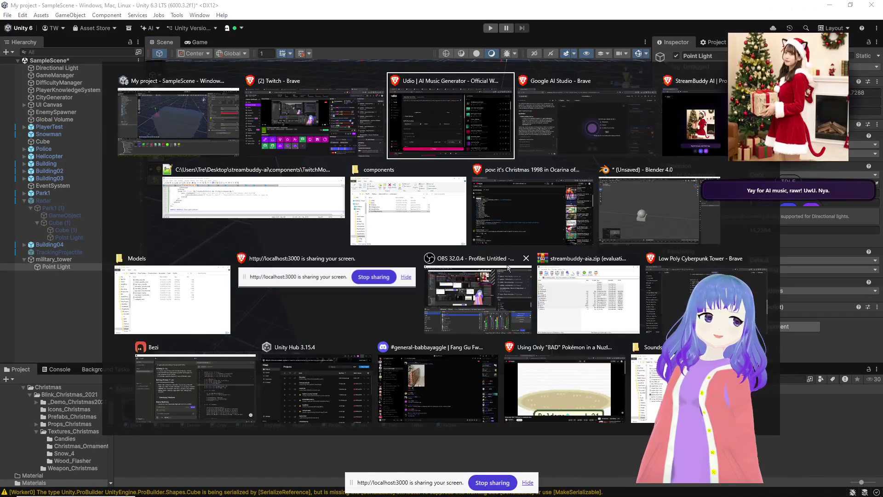
click(636, 203)
mouse_move(408, 277)
middle_down()
mouse_move(398, 289)
mouse_move(474, 215)
mouse_move(434, 257)
middle_up()
click(455, 275)
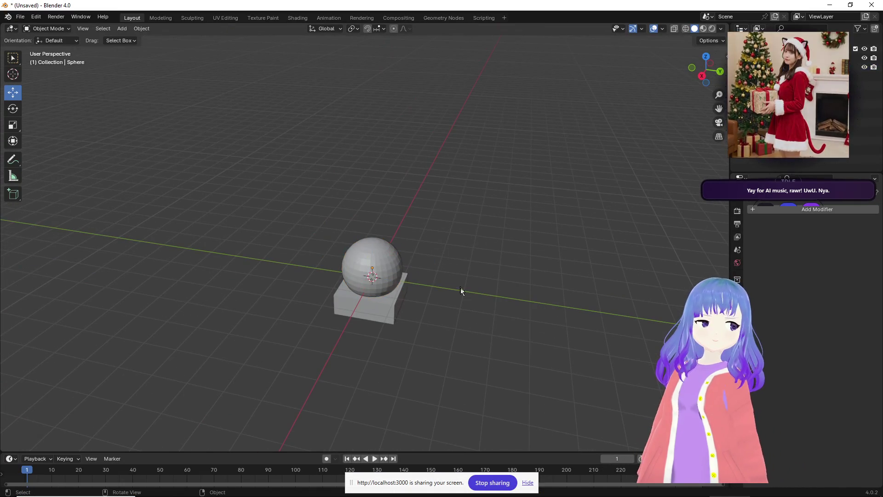
click(121, 28)
mouse_move(122, 40)
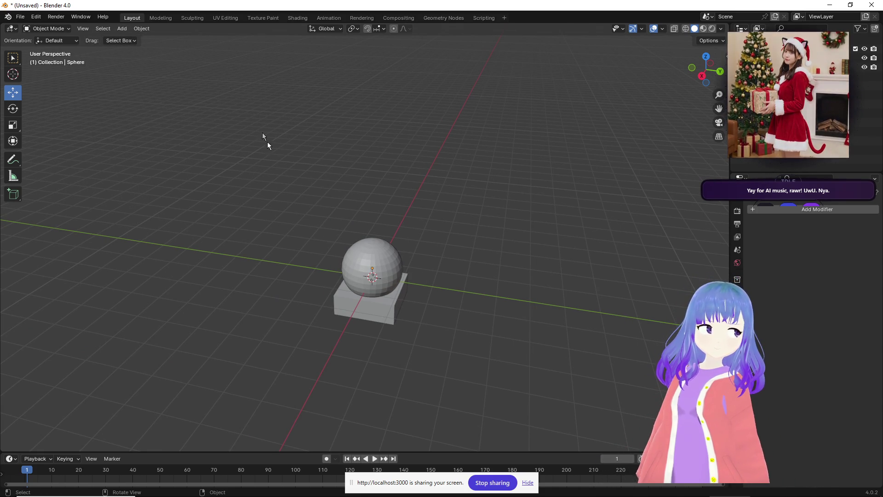
click(362, 282)
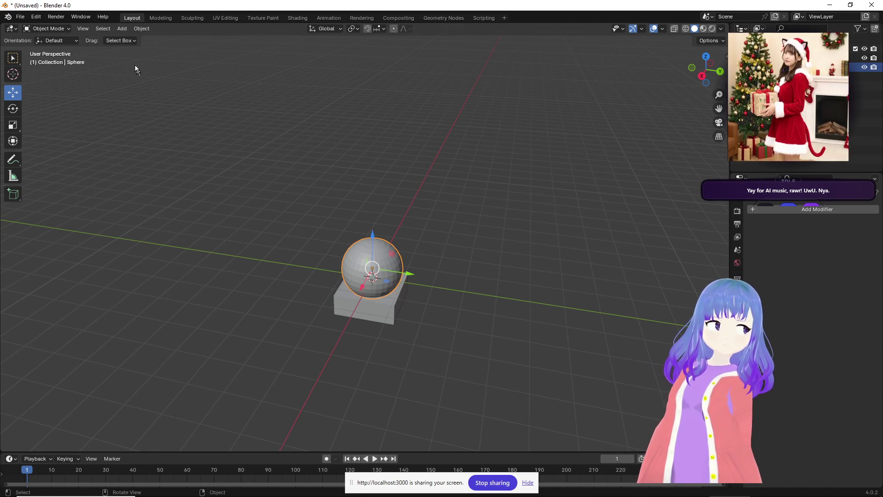
click(141, 29)
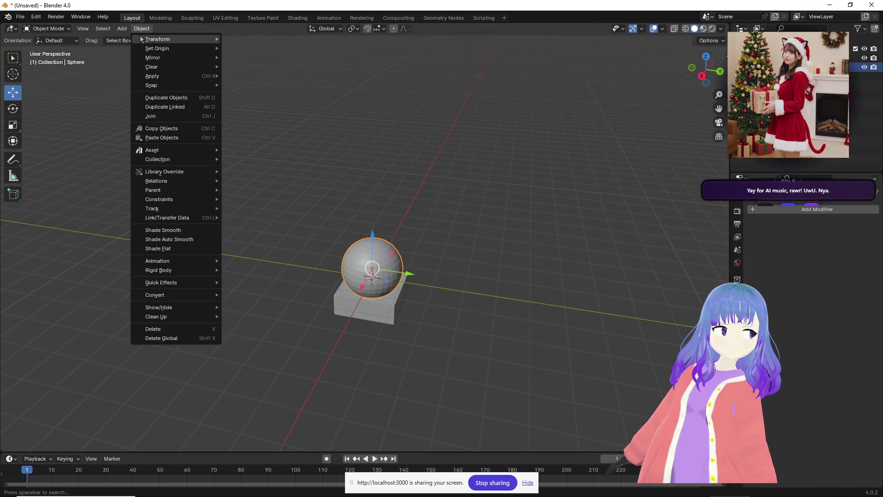
mouse_move(122, 28)
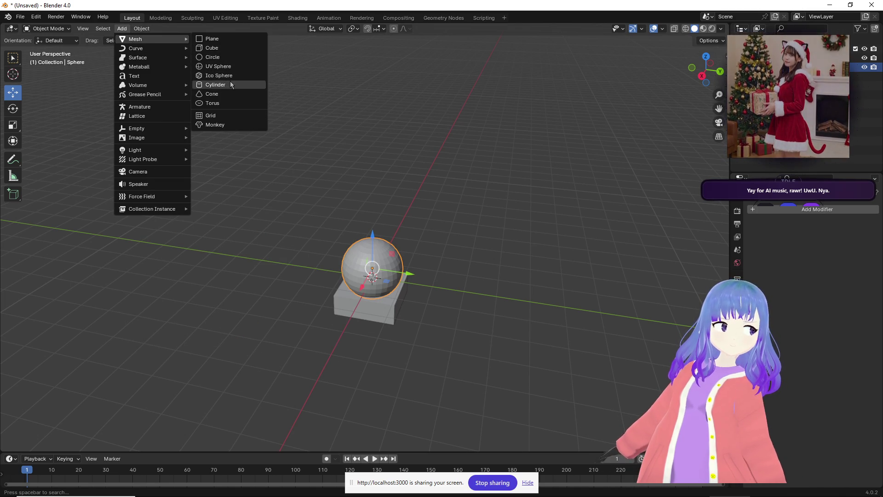
click(230, 83)
Move the cylinder beside the sphere and scale it down to 0.276.
drag(386, 292, 458, 302)
key(s)
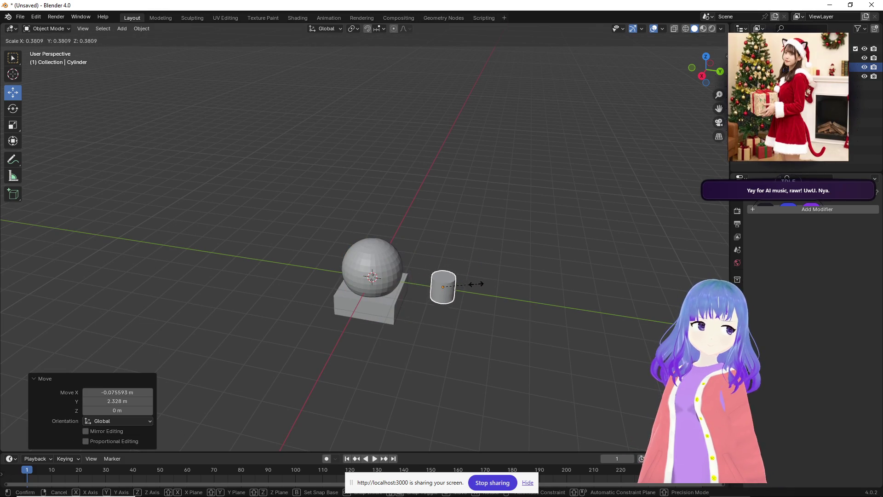
click(466, 283)
mouse_move(491, 307)
middle_down()
mouse_move(467, 317)
mouse_move(447, 189)
middle_up()
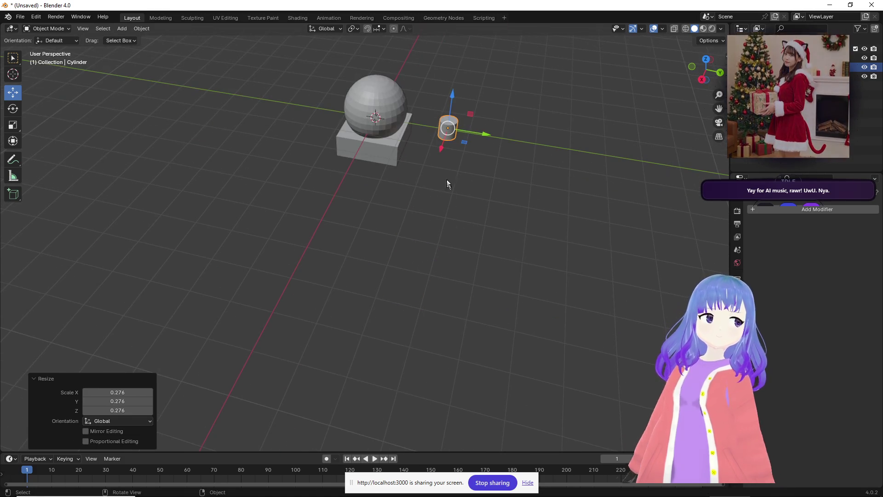
mouse_move(427, 258)
middle_down()
mouse_move(402, 261)
mouse_move(437, 206)
middle_up()
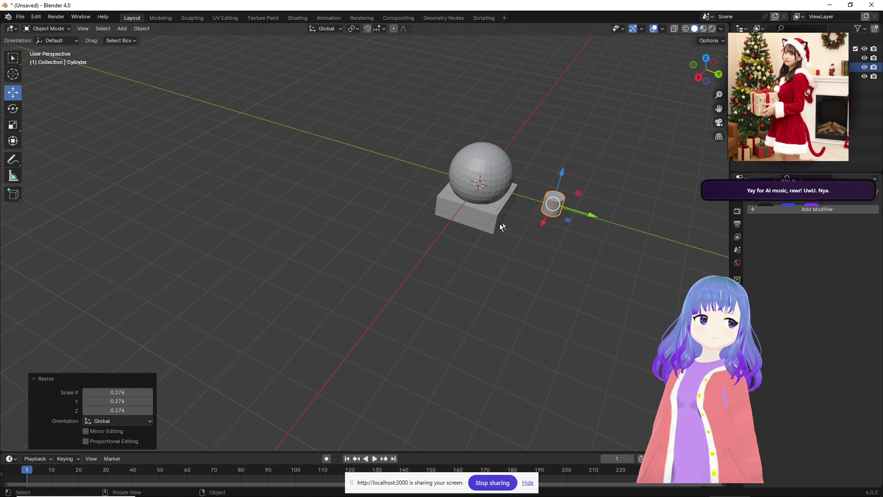
click(486, 251)
mouse_move(581, 223)
shift+middle_down()
mouse_move(578, 236)
mouse_move(548, 248)
shift+middle_up()
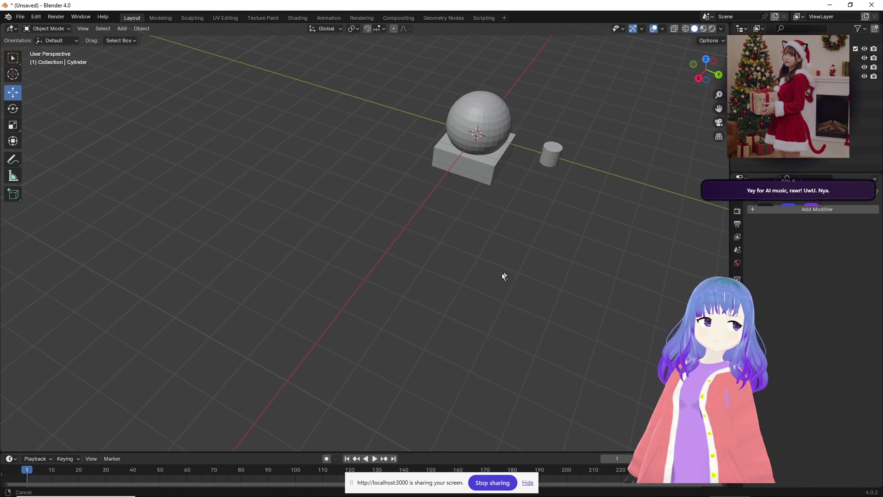
mouse_move(399, 302)
middle_down()
mouse_move(429, 236)
mouse_move(463, 216)
middle_up()
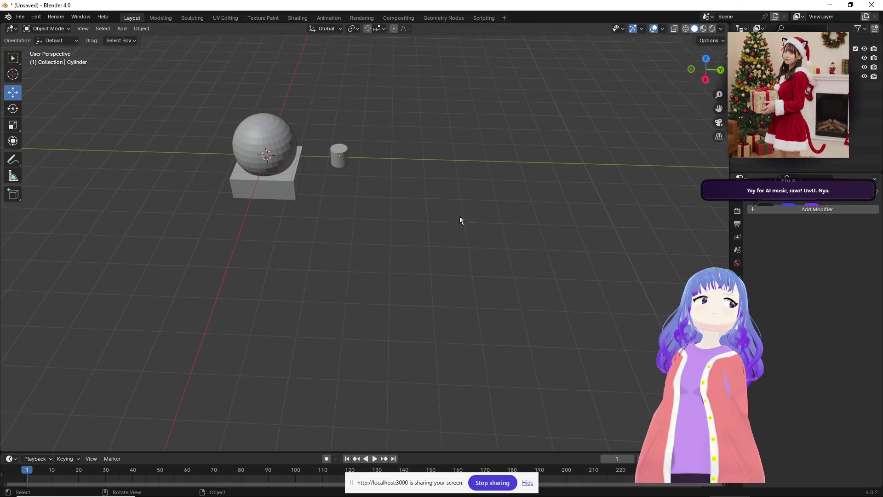
Check the cylinder's face and object context menus, then frame all objects in view.
key(Tab)
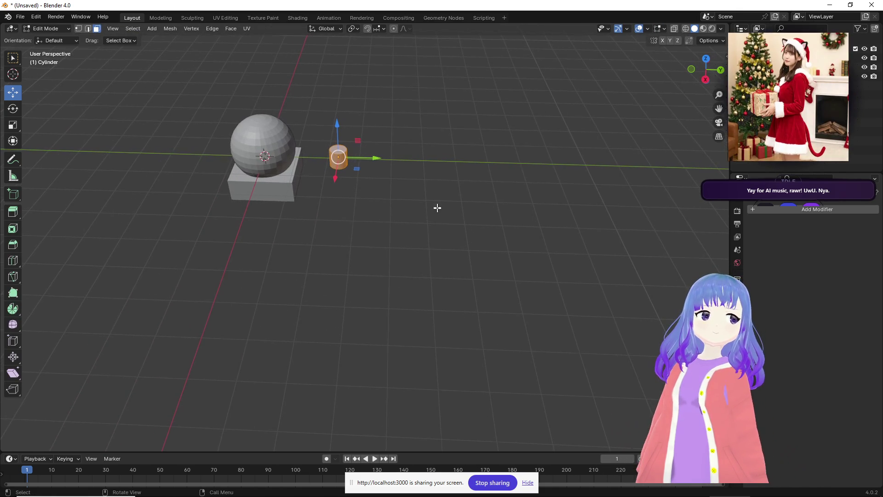
right_click(360, 153)
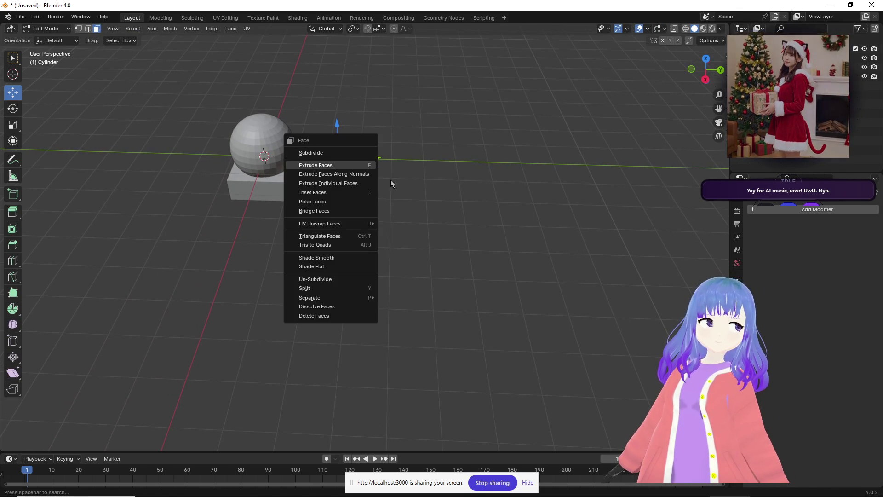
right_click(759, 67)
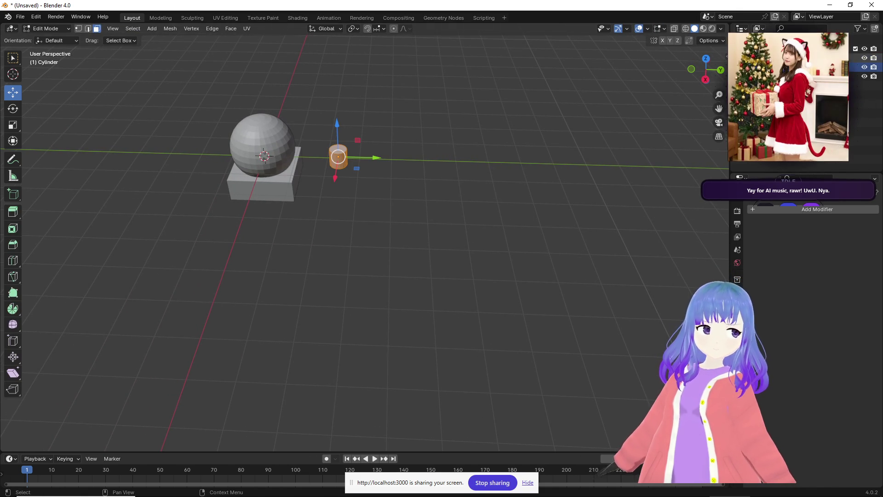
key(Tab)
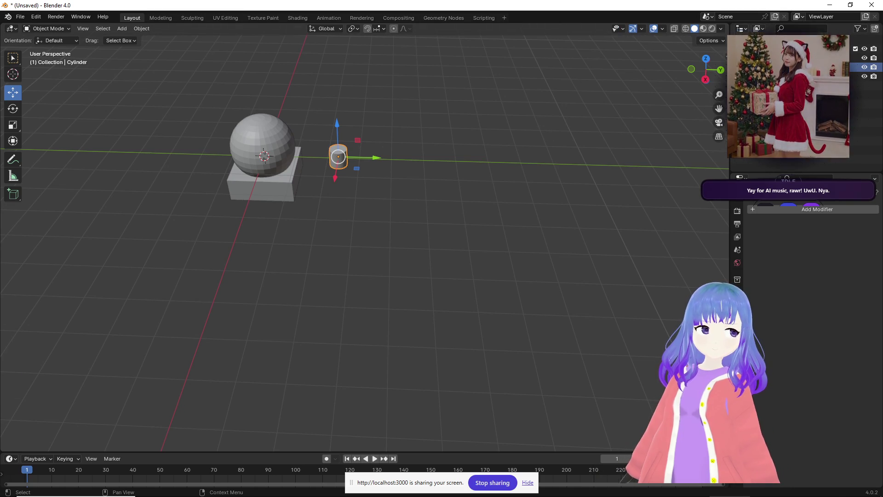
right_click(745, 64)
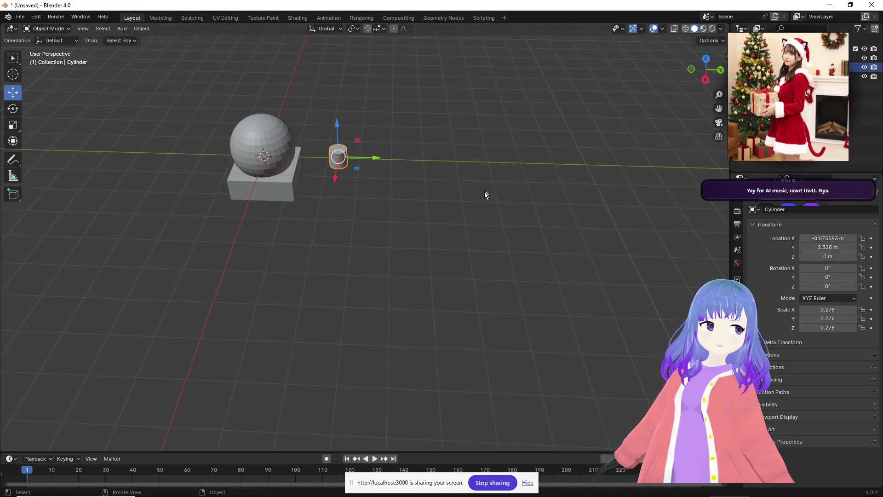
scroll(455, 211, down, 10)
scroll(437, 214, up, 10)
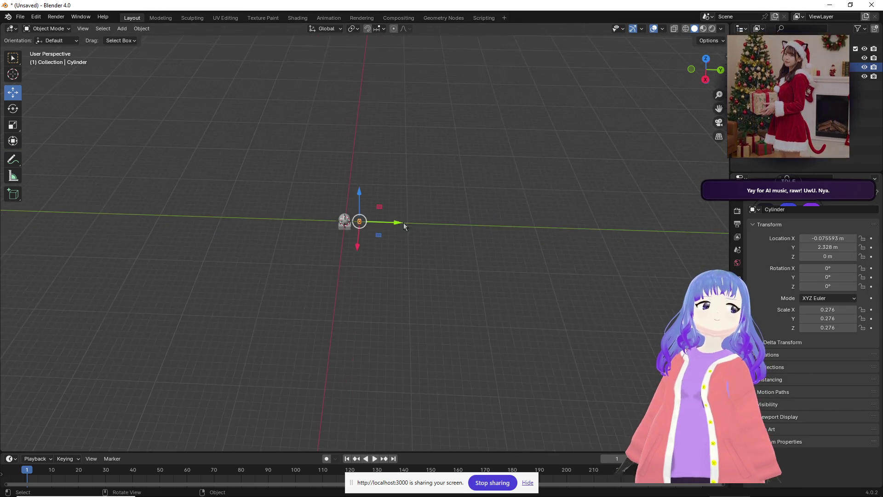
mouse_move(406, 287)
middle_down()
mouse_move(420, 207)
mouse_move(415, 311)
mouse_move(414, 288)
mouse_move(437, 286)
mouse_move(415, 56)
mouse_move(435, 343)
mouse_move(423, 238)
mouse_move(428, 336)
mouse_move(441, 216)
mouse_move(418, 237)
middle_up()
click(407, 223)
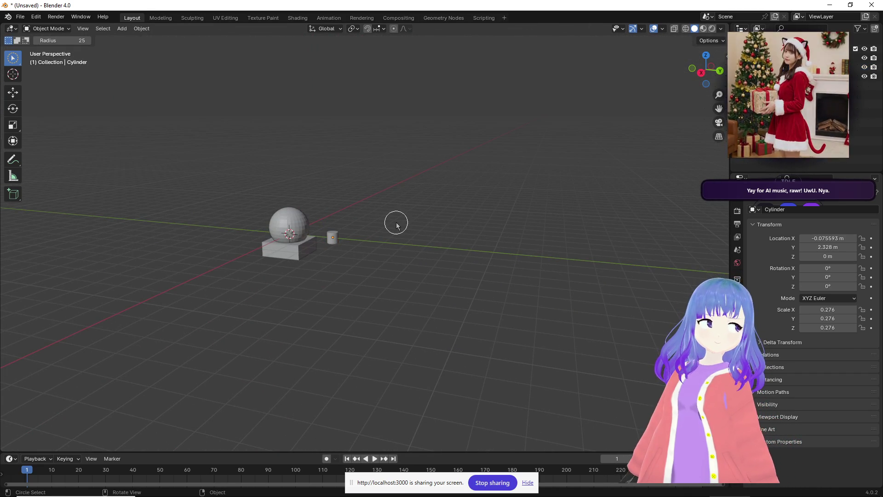
scroll(375, 231, up, 8)
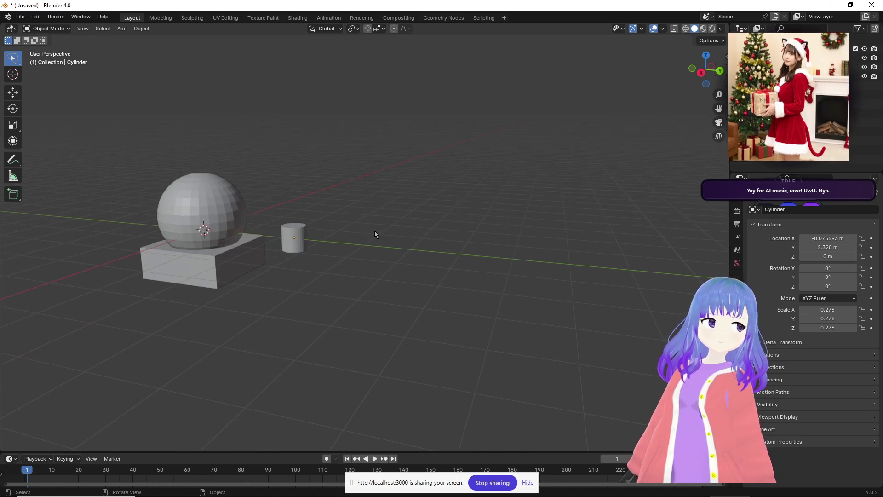
key(shift+c)
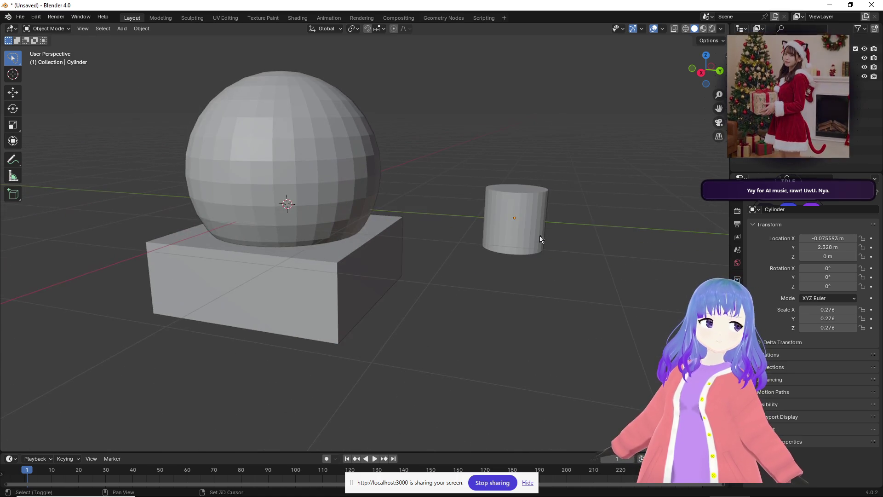
middle_drag(521, 239, 489, 274)
scroll(460, 257, up, 6)
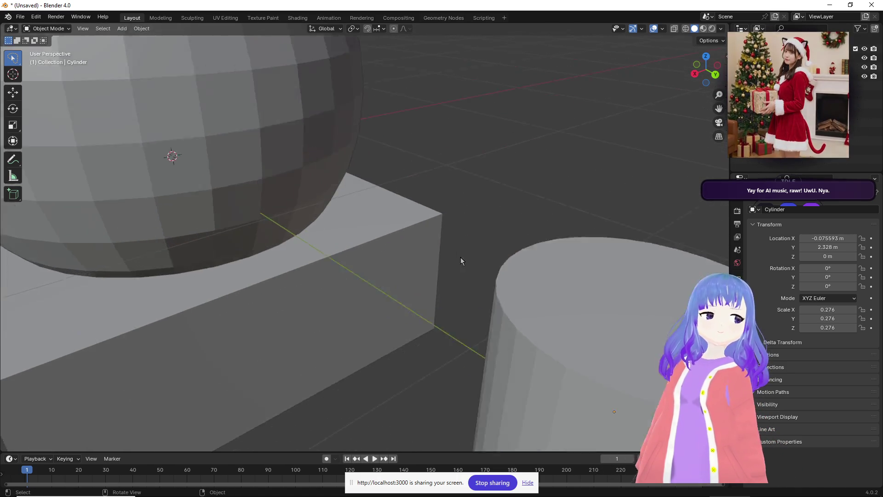
scroll(465, 255, down, 4)
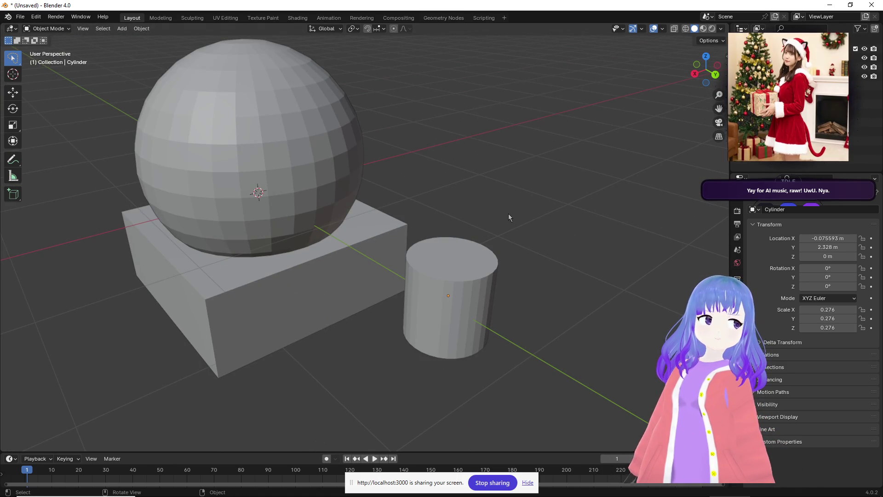
Raise the cylinder's top face by 0.072689 m into a tall column, back in Object Mode.
key(a)
click(467, 278)
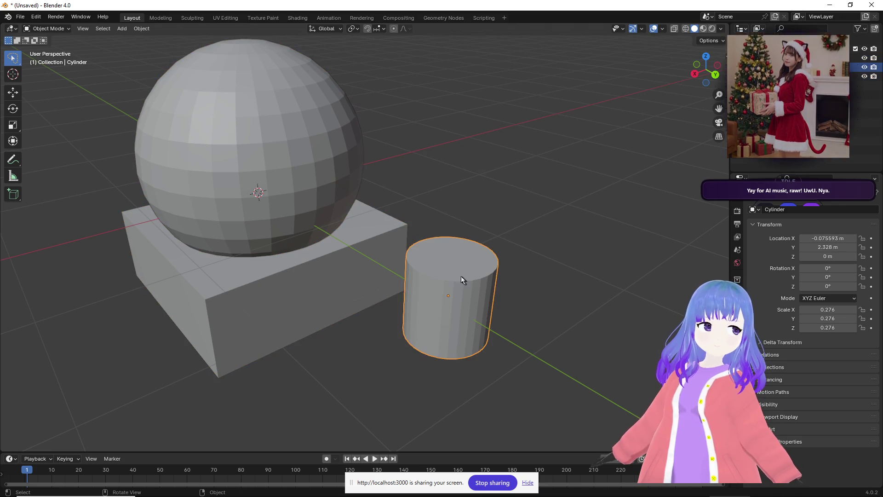
key(Tab)
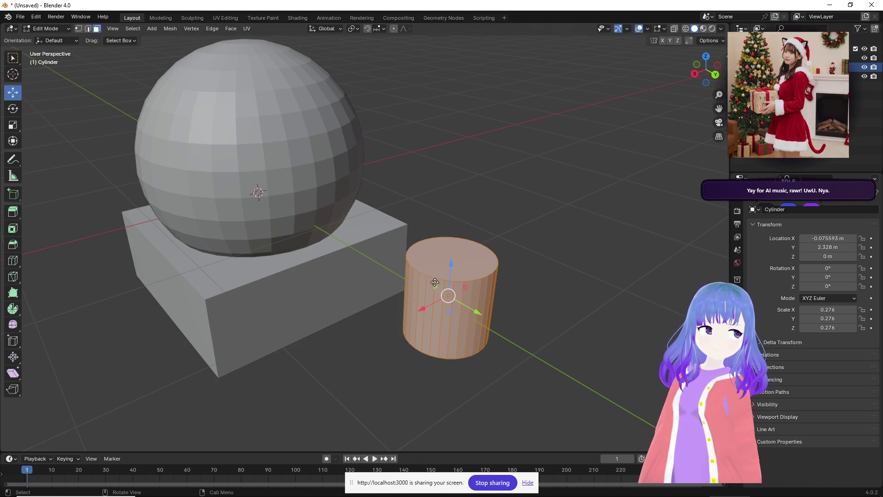
drag(436, 284, 317, 163)
mouse_move(451, 193)
middle_down()
mouse_move(426, 201)
mouse_move(464, 239)
middle_up()
click(469, 242)
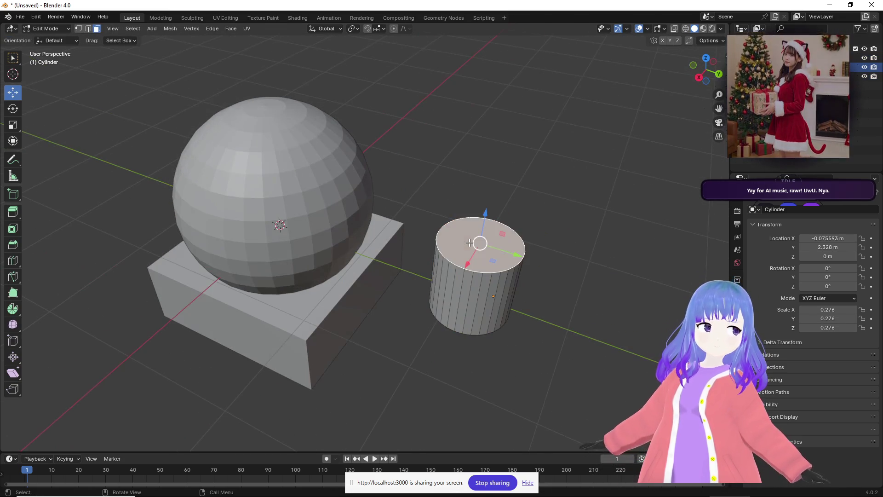
drag(483, 213, 506, 64)
middle_drag(506, 64, 508, 88)
scroll(508, 88, down, 2)
mouse_move(453, 88)
mouse_down()
mouse_move(456, 94)
mouse_move(455, 83)
mouse_up()
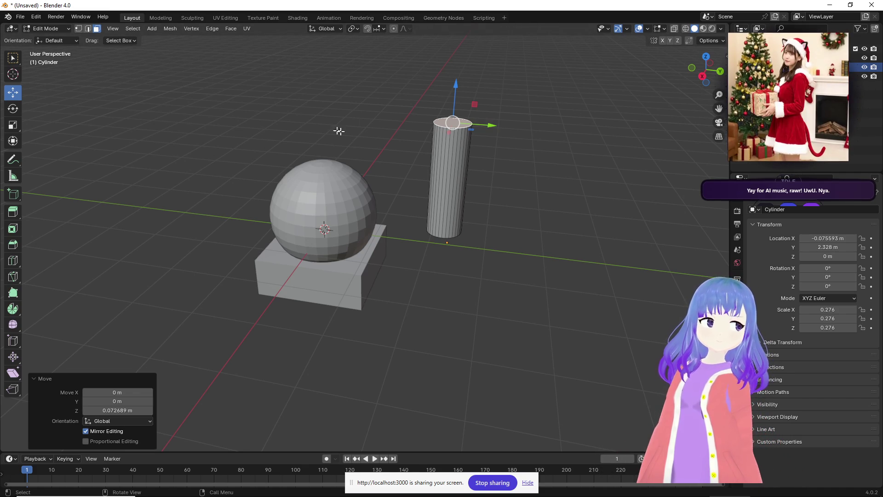
key(Tab)
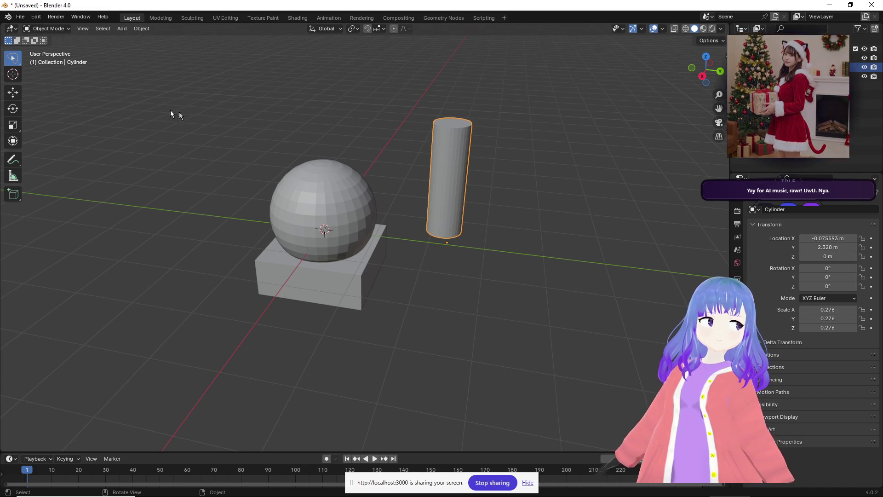
Tilt the cylinder and move it so it sticks out of the sphere.
click(9, 109)
drag(459, 217, 506, 257)
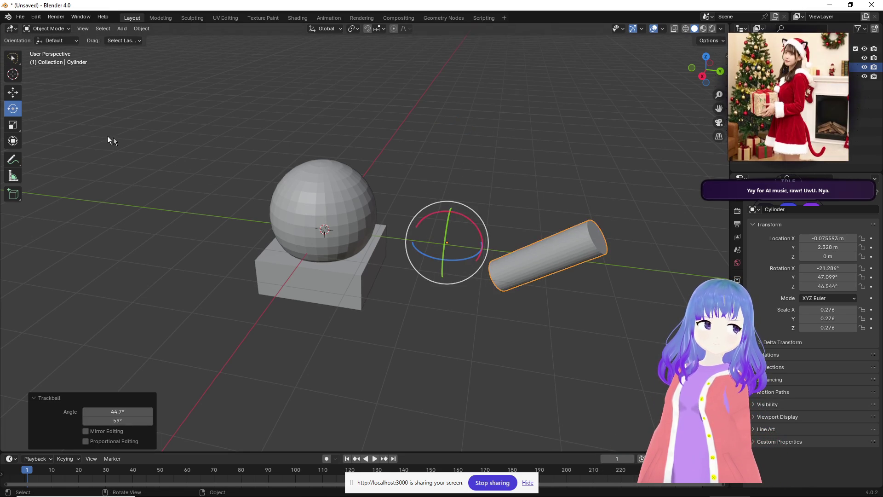
click(13, 93)
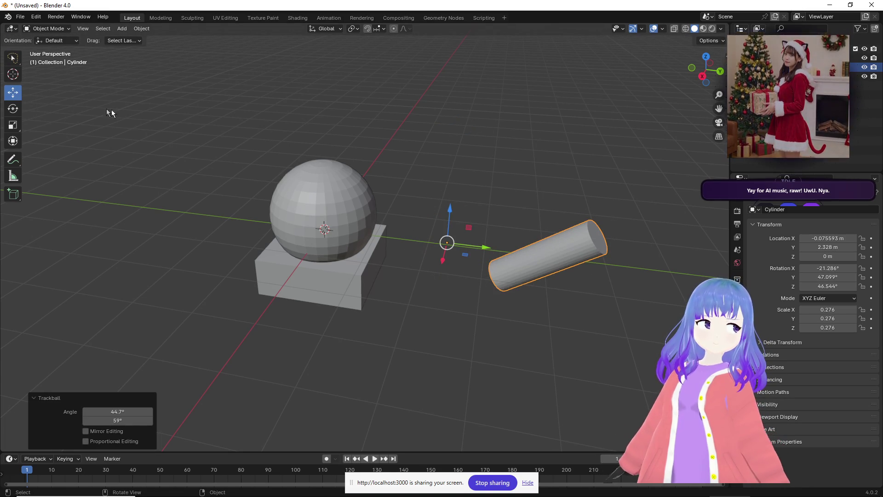
mouse_move(469, 229)
mouse_down()
mouse_move(317, 145)
mouse_move(325, 177)
mouse_up()
mouse_move(382, 191)
middle_down()
mouse_move(324, 197)
mouse_move(313, 183)
middle_up()
drag(286, 175, 324, 187)
Paste a copy of the cylinder, offset it along X, and tilt it.
key(ctrl+v)
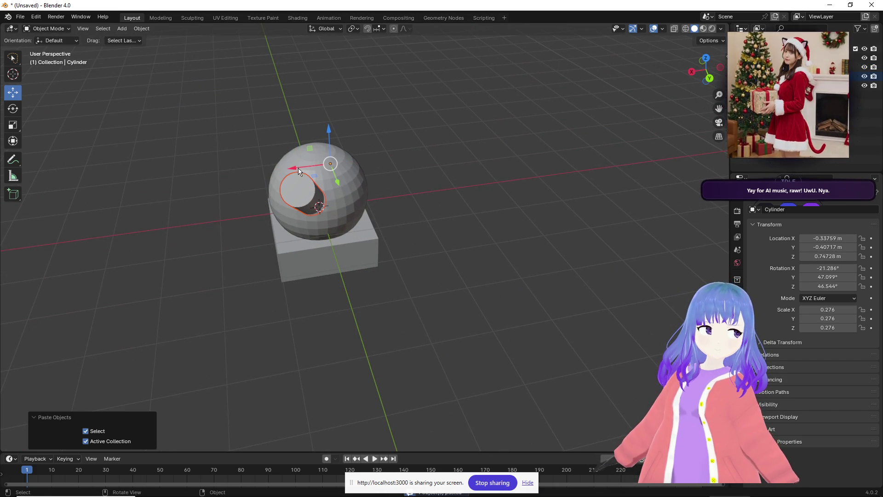
key(g)
key(x)
click(327, 169)
click(12, 108)
key(r)
key(r)
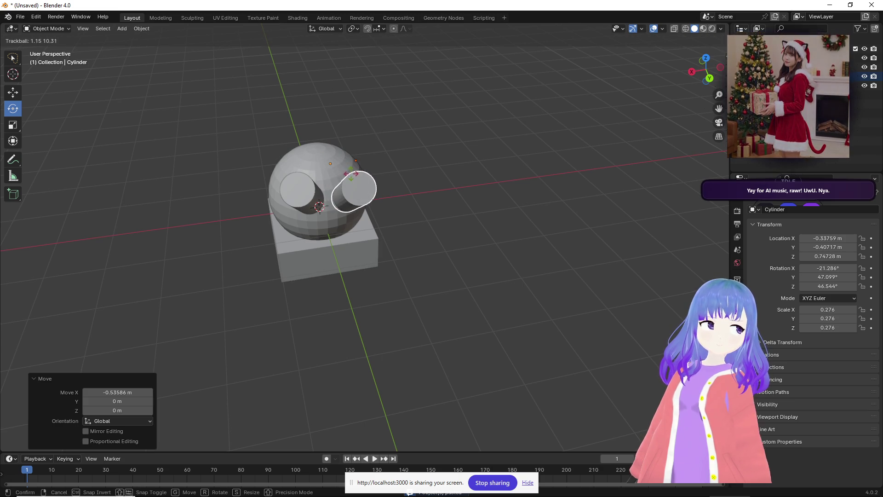
click(354, 181)
mouse_move(354, 182)
middle_down()
mouse_move(406, 198)
mouse_move(408, 189)
middle_up()
key(alt+Tab)
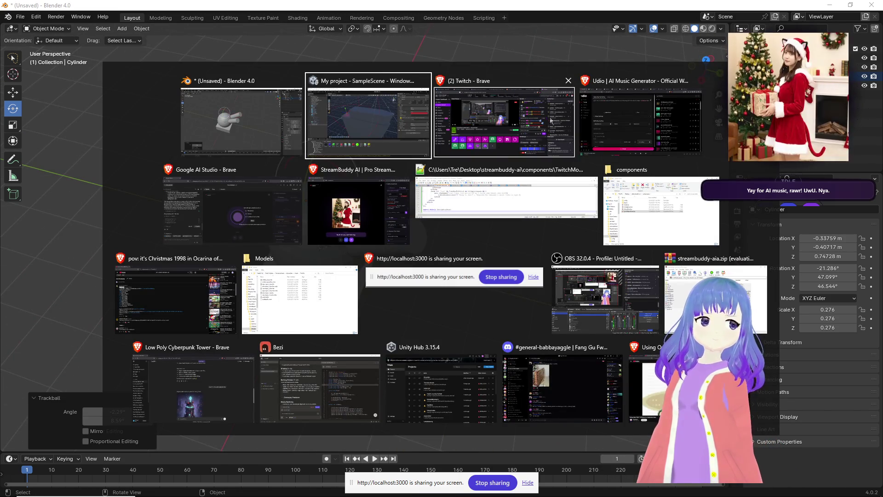
Pause the Udio song with Space and minimize the browser to reveal Blender.
click(624, 97)
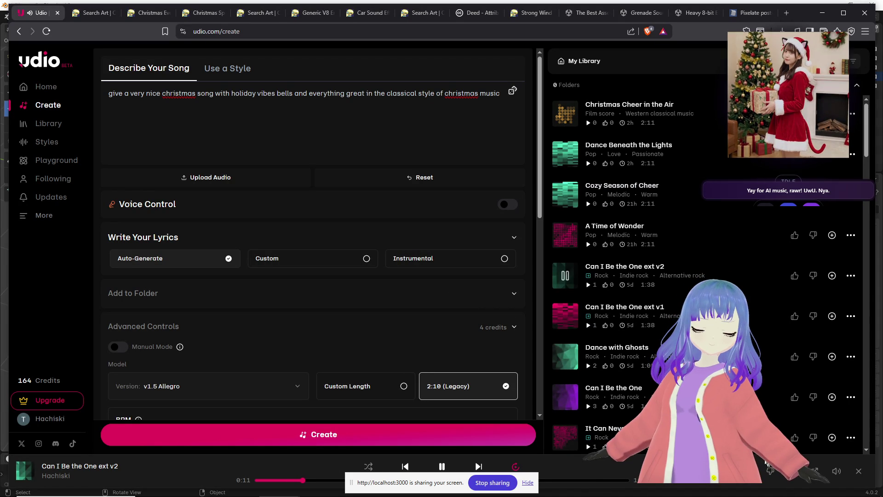
key(space)
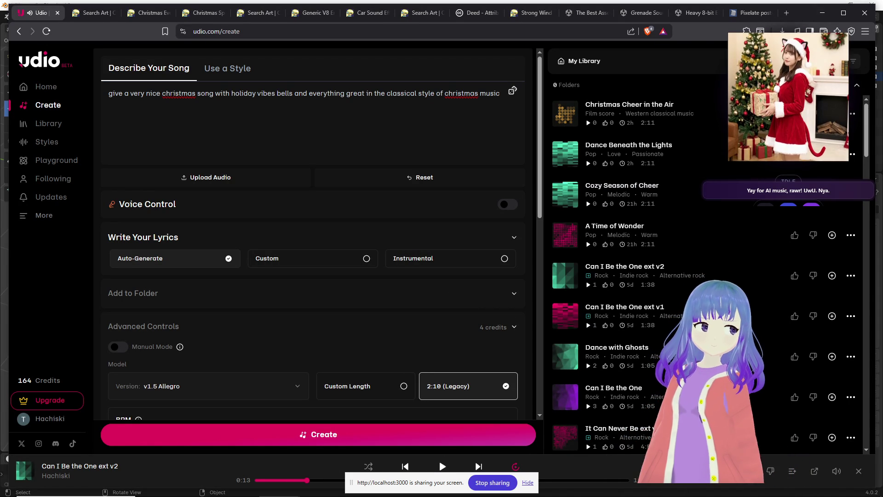
click(821, 13)
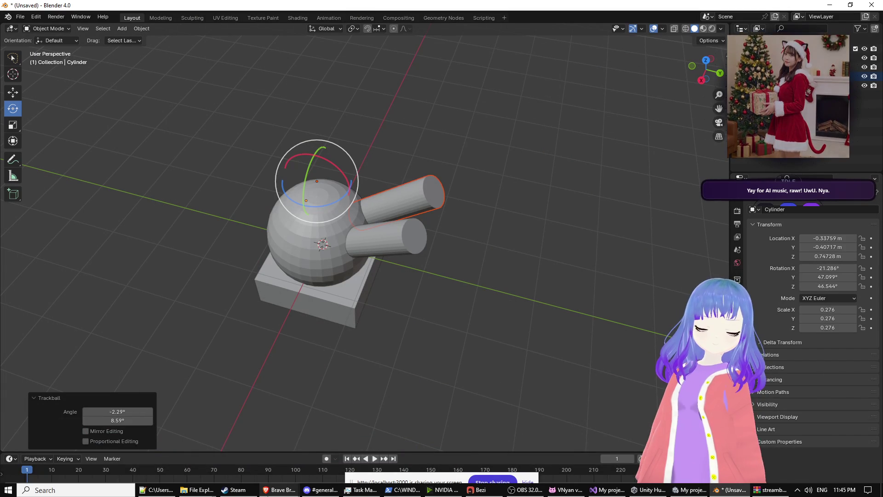
Bring the Christmas 1998 YouTube video window to the front.
mouse_move(279, 489)
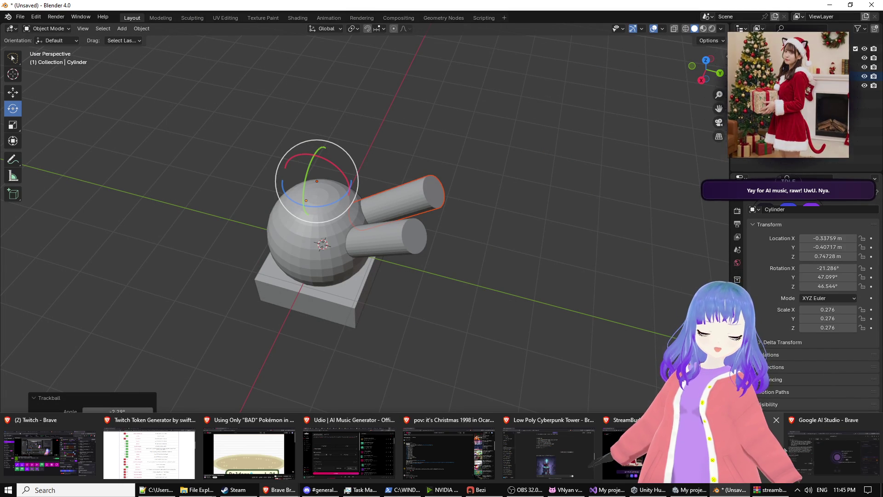
mouse_move(740, 453)
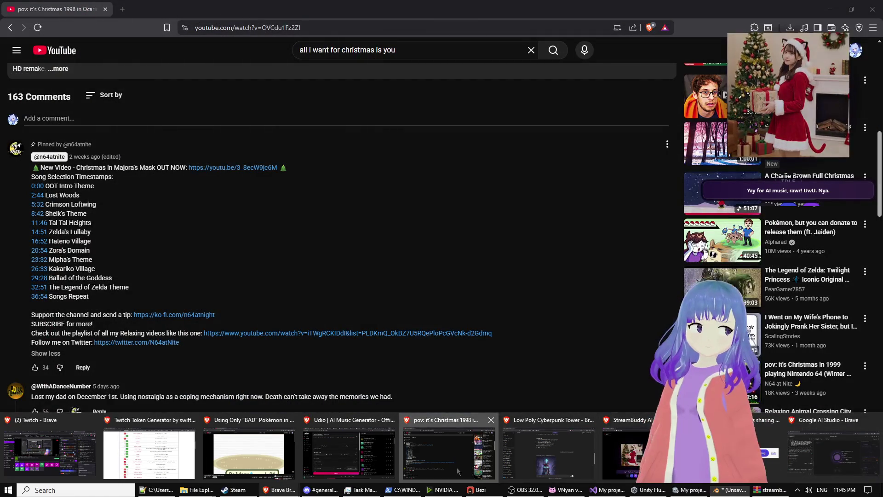
click(448, 453)
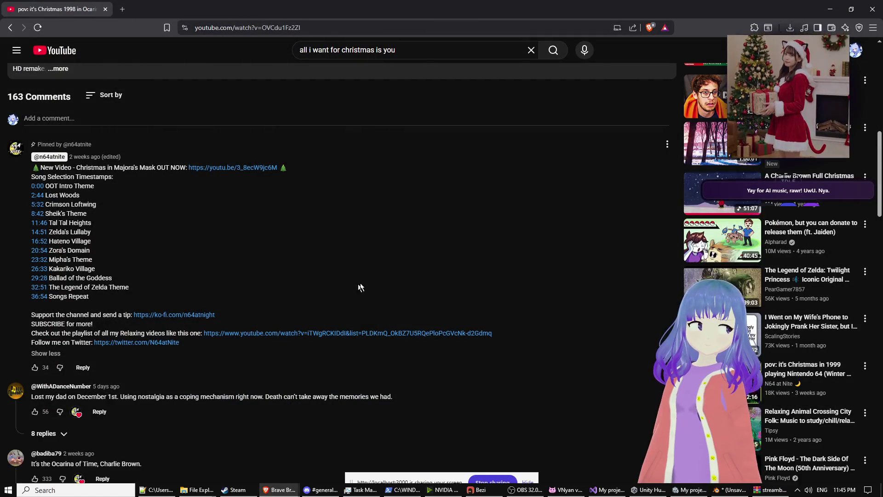
scroll(374, 279, up, 5)
scroll(374, 280, down, 9)
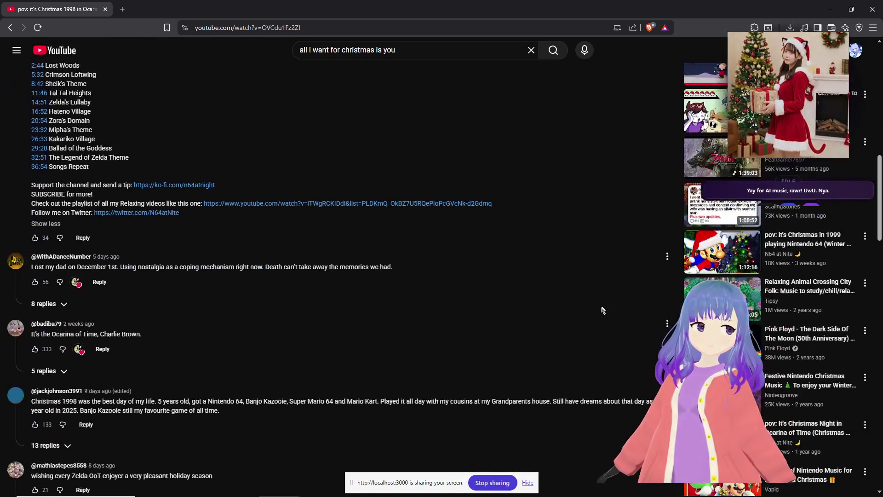
Open the Christmas 1999 video, then its Christmas 2000 Majora's Mask link.
click(721, 243)
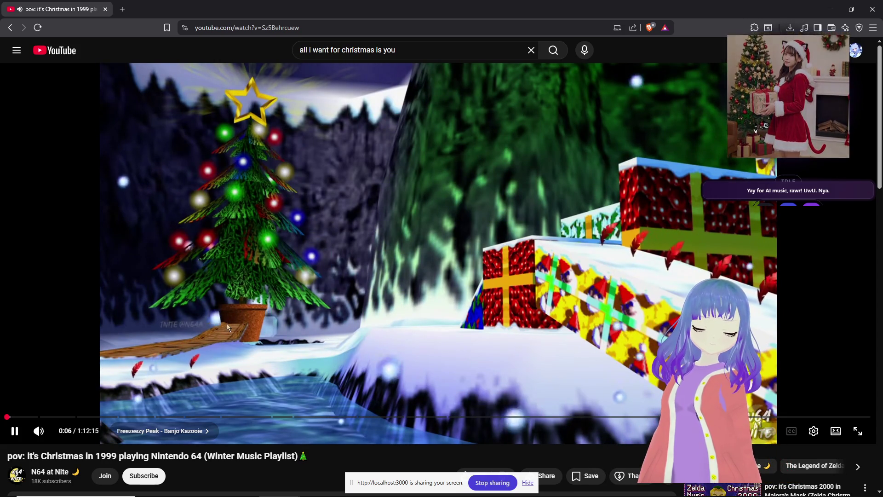
scroll(226, 322, down, 3)
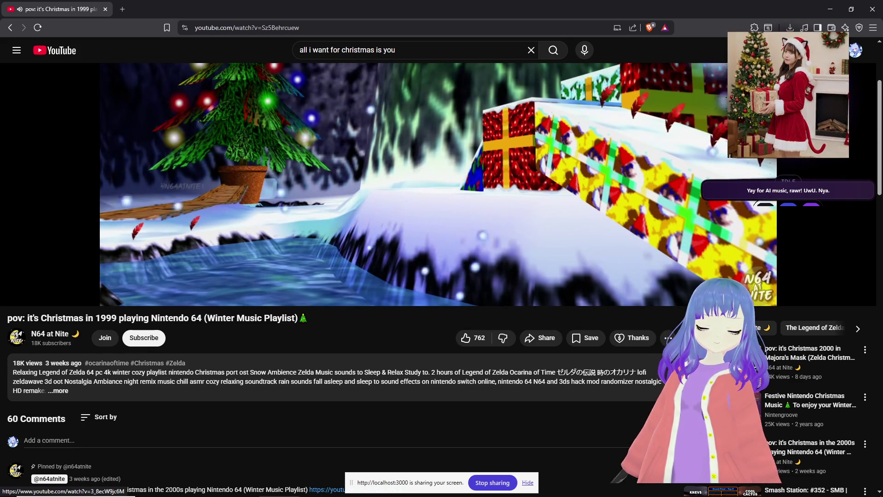
click(326, 489)
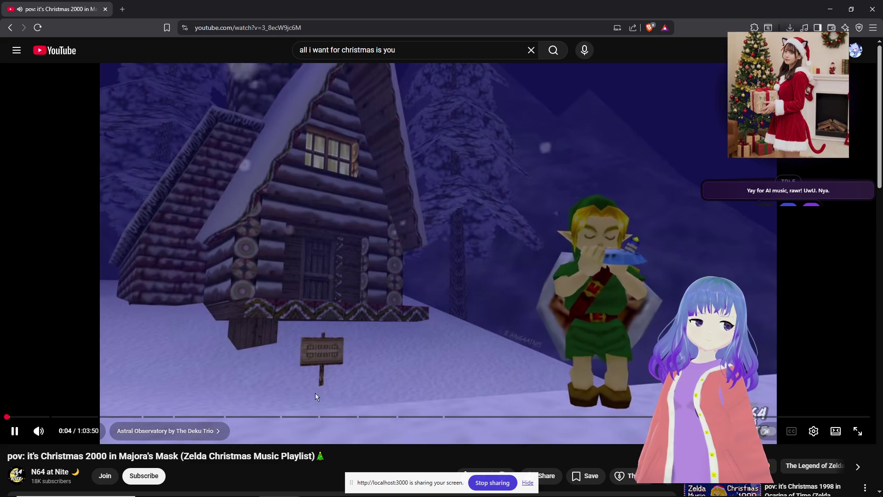
Expand the Majora's Mask video description, browse its song timestamps and comments, then return to Blender.
scroll(315, 392, down, 2)
click(255, 415)
scroll(255, 415, down, 3)
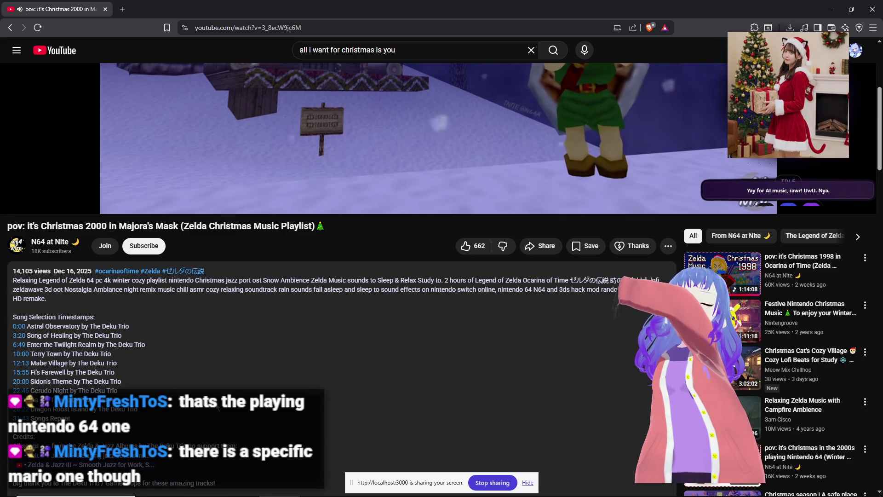
scroll(247, 381, down, 8)
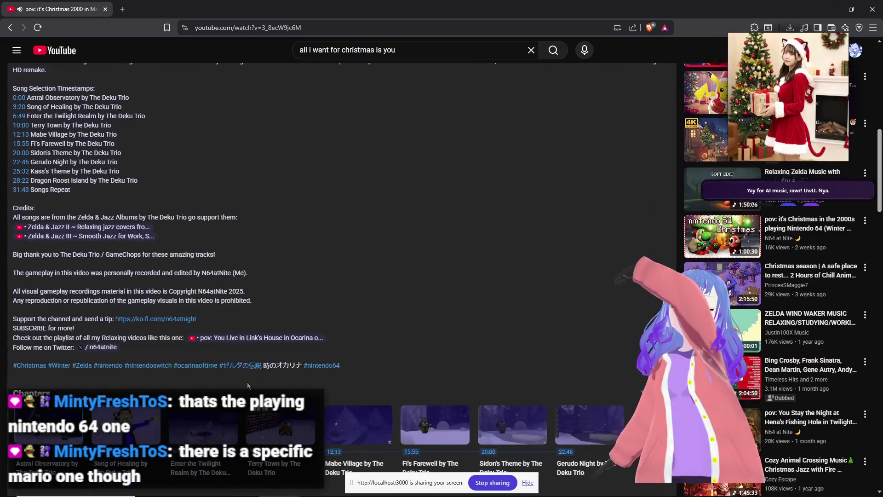
scroll(249, 385, down, 2)
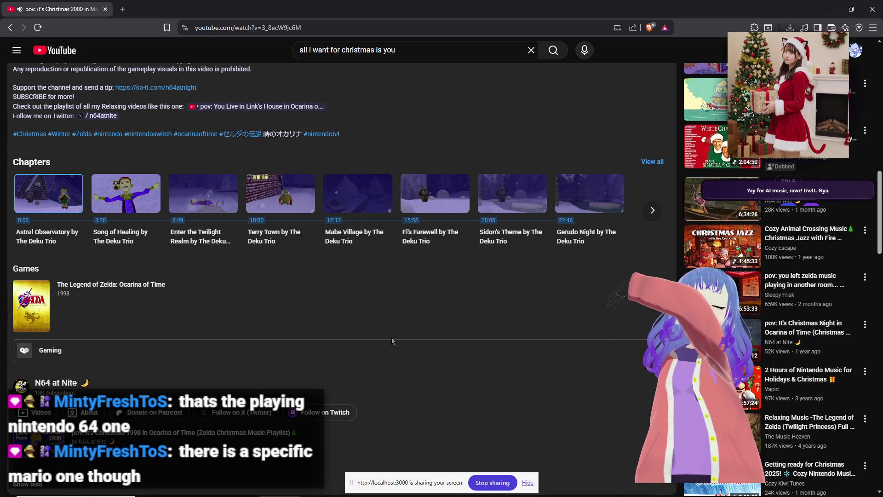
scroll(361, 329, up, 10)
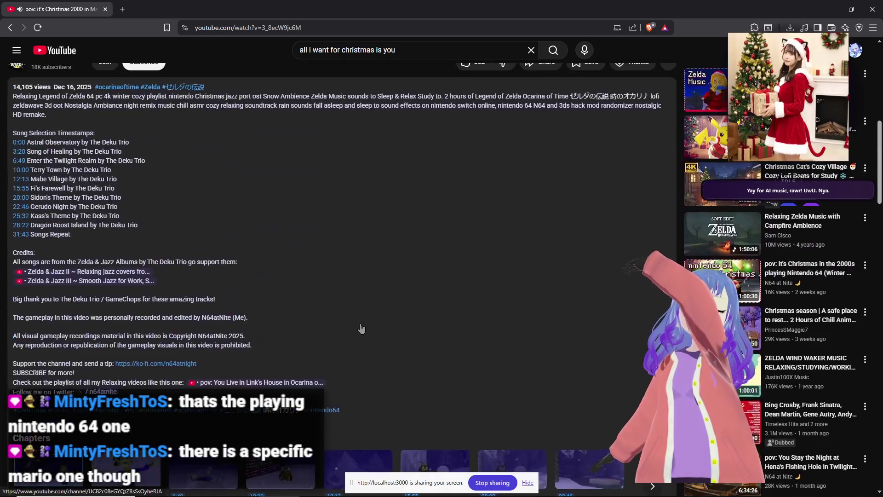
scroll(361, 327, down, 10)
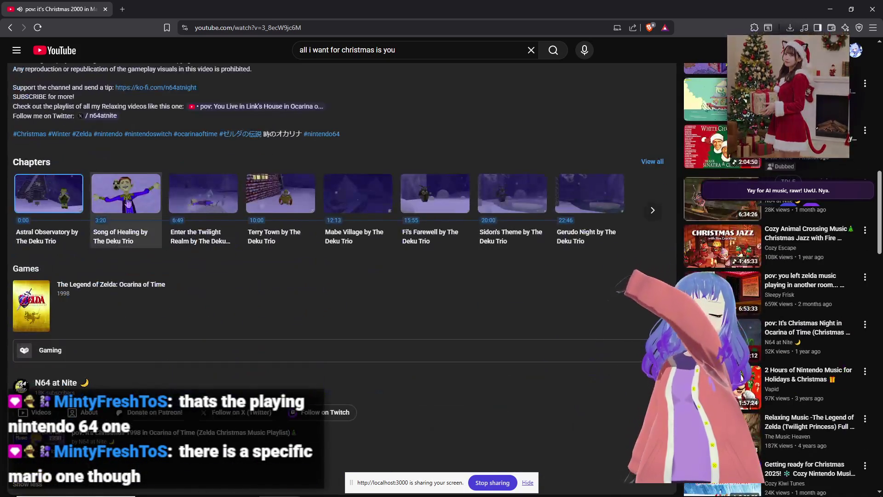
scroll(501, 300, down, 10)
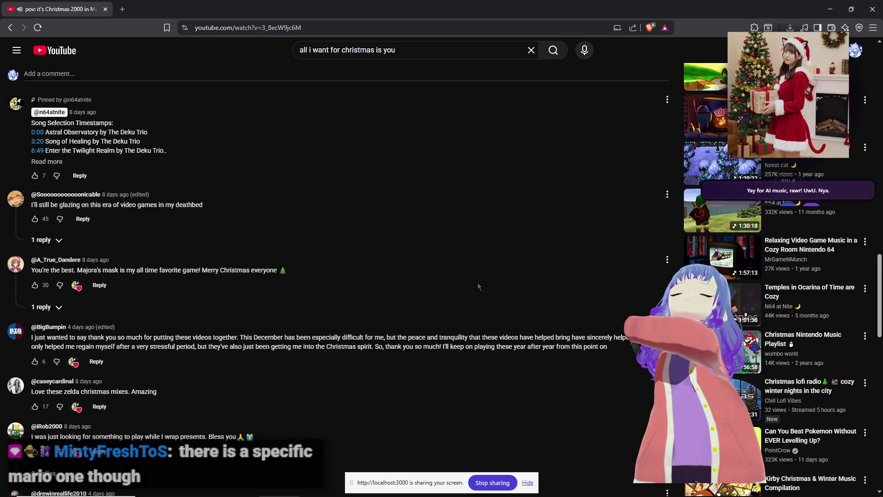
scroll(477, 282, up, 20)
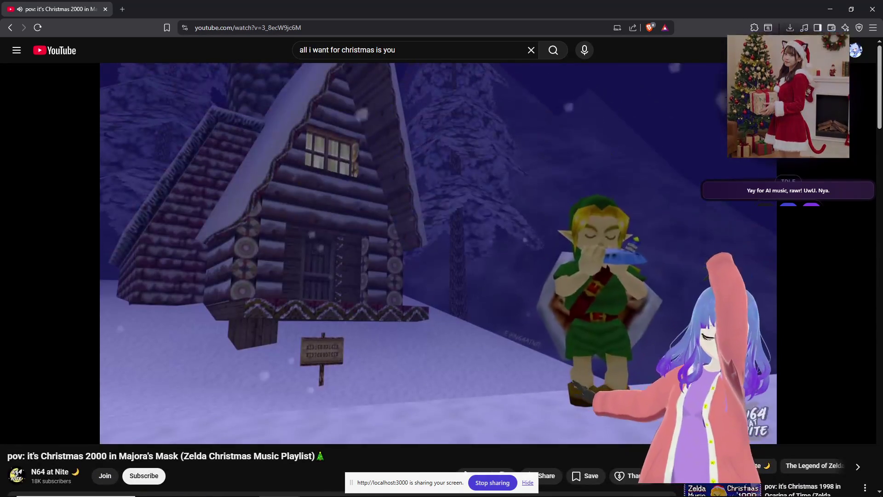
click(830, 9)
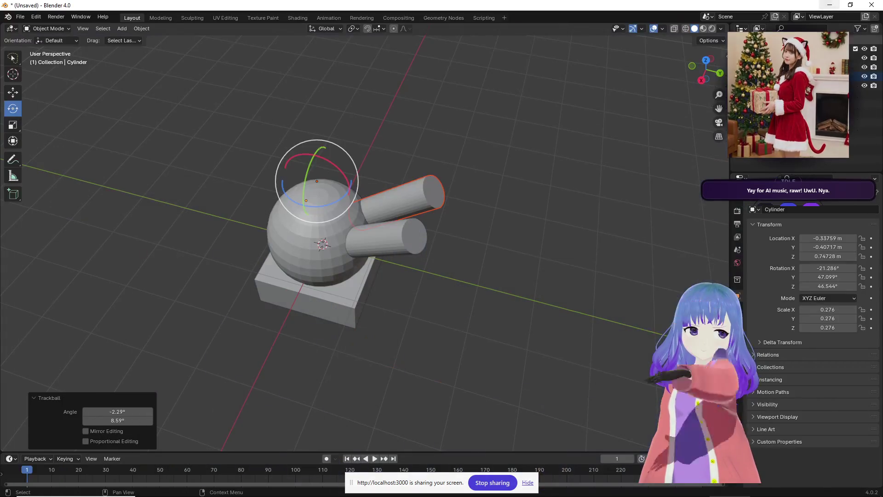
Join the sphere, box and both cylinders into one GunTurret object and select it.
mouse_move(507, 246)
middle_down()
mouse_move(409, 214)
mouse_move(448, 232)
mouse_move(535, 245)
middle_up()
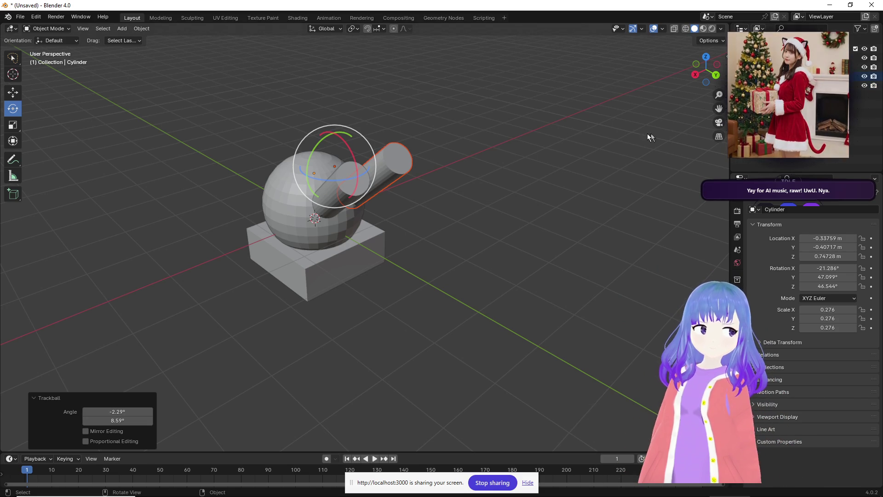
key(a)
key(ctrl+j)
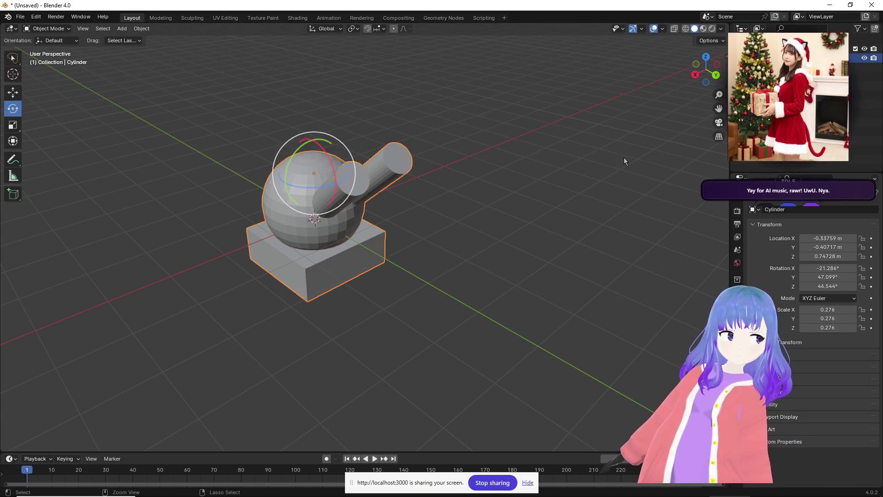
click(624, 158)
mouse_move(623, 158)
middle_down()
mouse_move(542, 171)
mouse_move(90, 47)
middle_up()
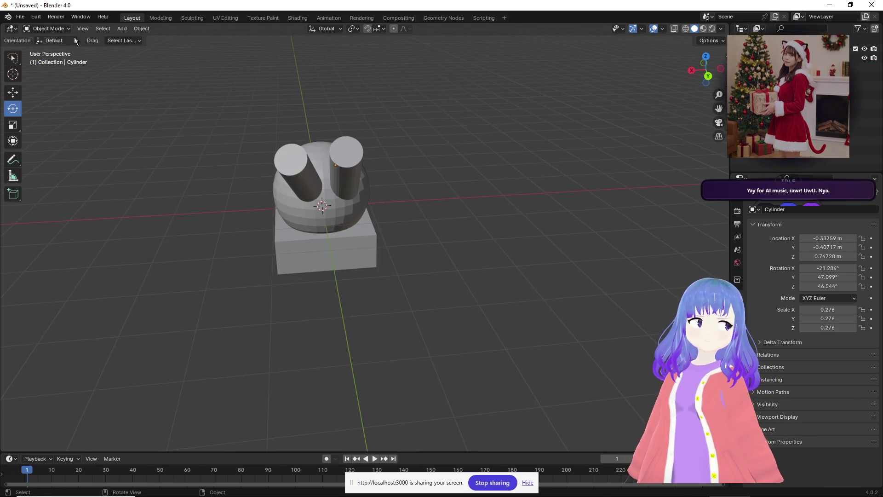
key(a)
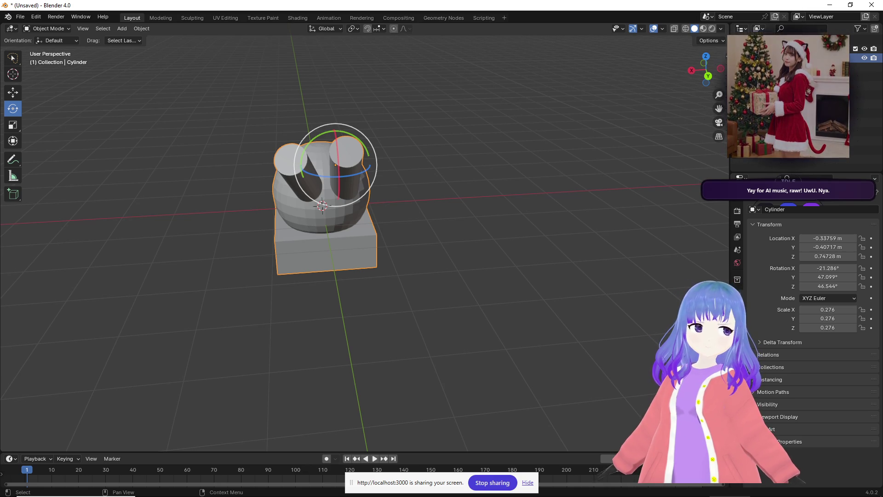
click(20, 17)
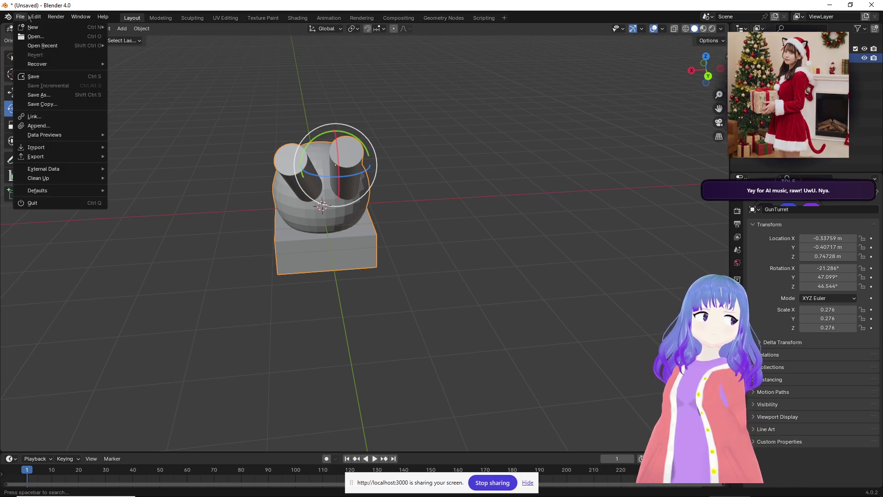
Export the model as gun_turret.fbx into the Unity Models folder, then switch to Unity.
mouse_move(57, 155)
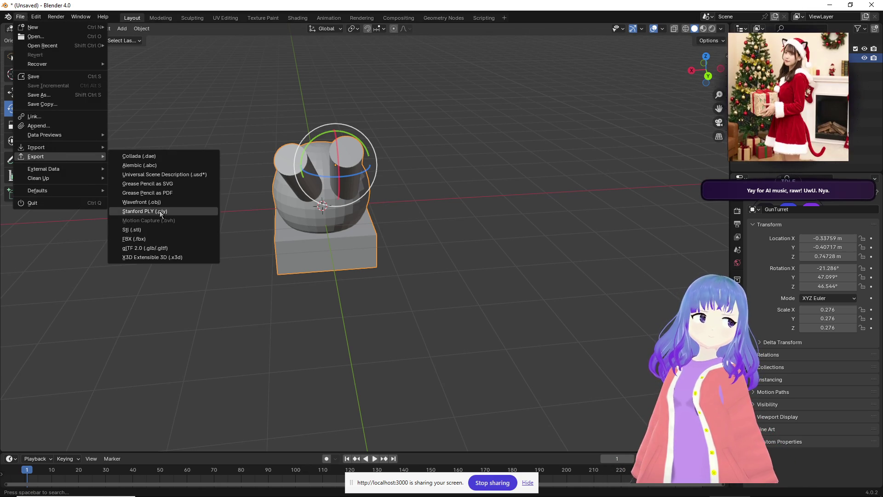
click(144, 238)
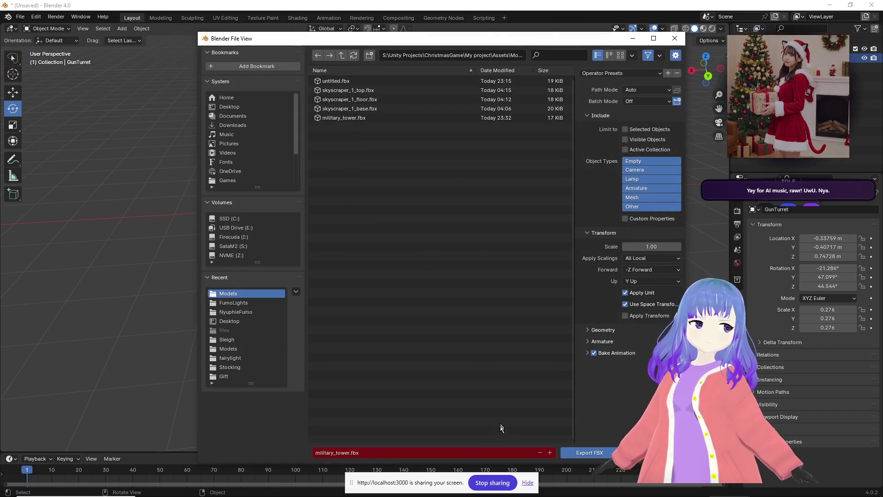
click(432, 453)
text(g)
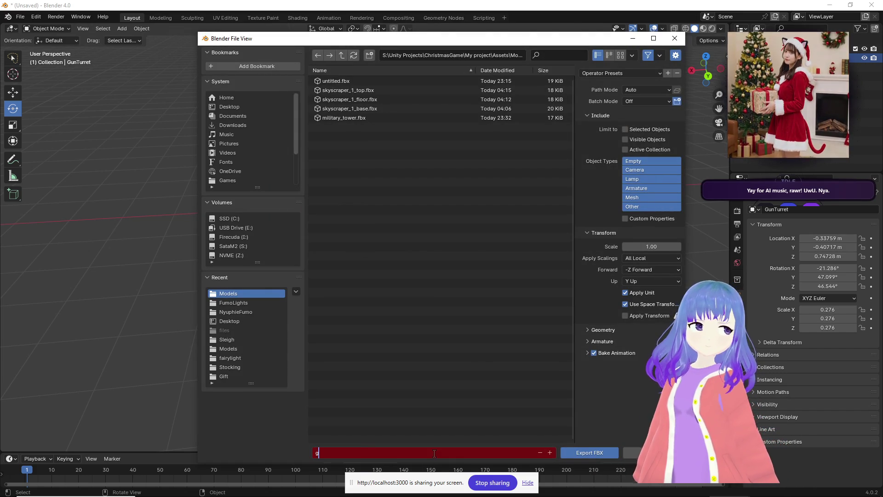
text(un_turret.fbx)
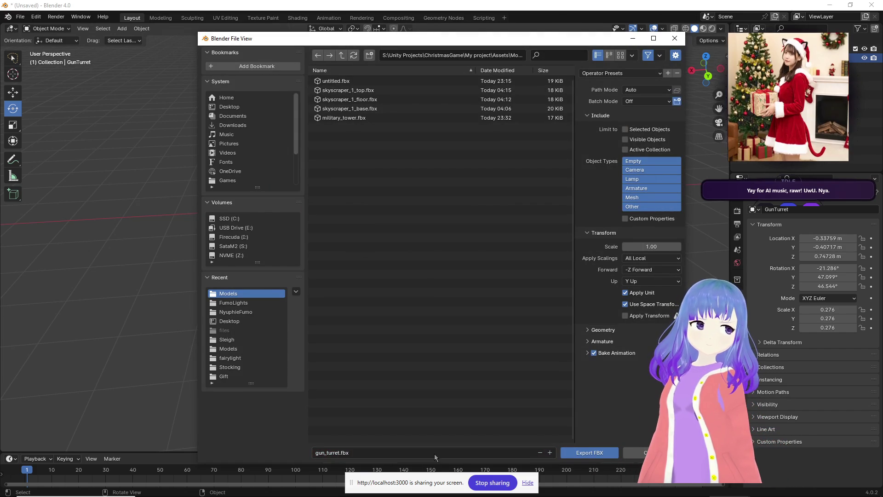
click(589, 452)
key(alt+Tab)
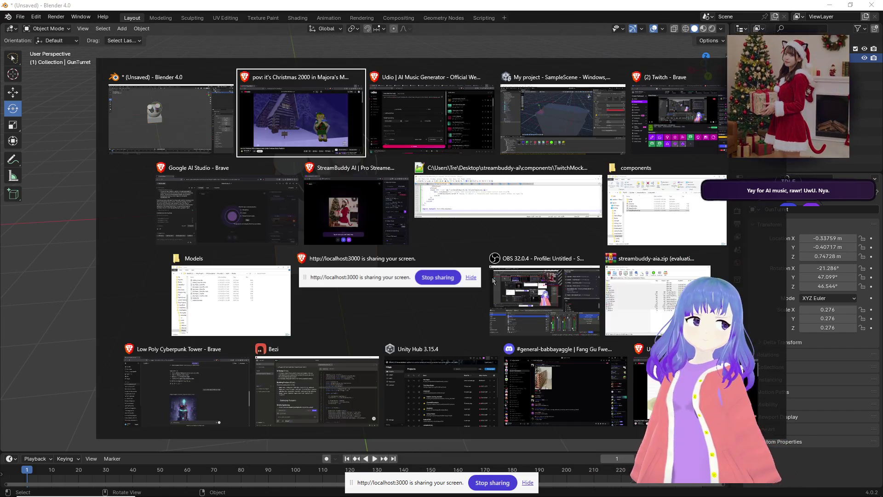
click(515, 120)
Drag gun_turret from Assets > Models into SampleScene and position it on the tower roof.
click(527, 482)
middle_drag(483, 253, 198, 361)
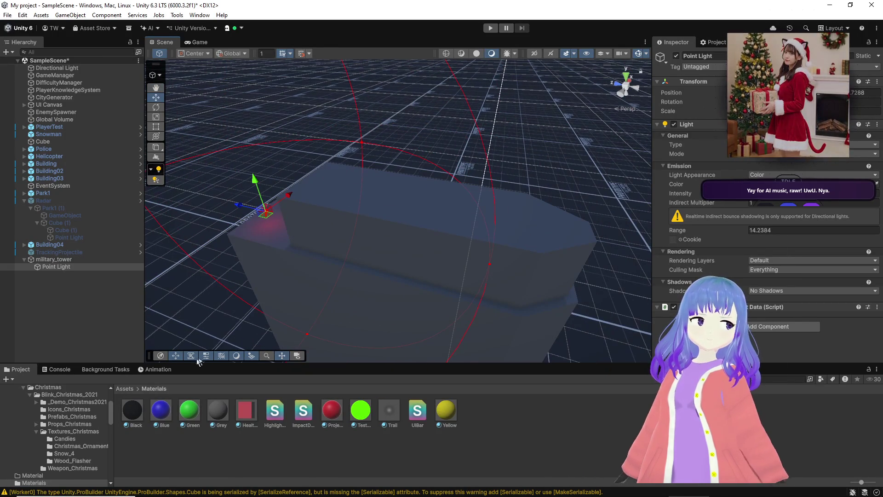
click(125, 389)
double_click(218, 412)
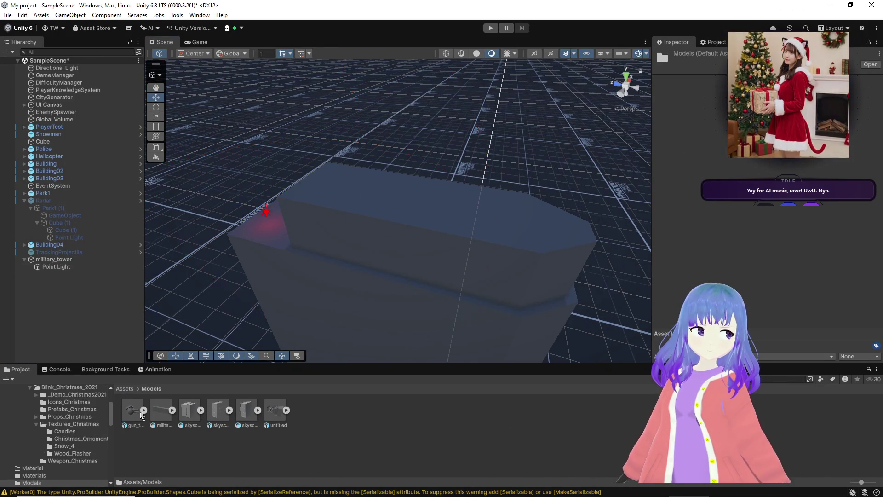
drag(133, 410, 424, 220)
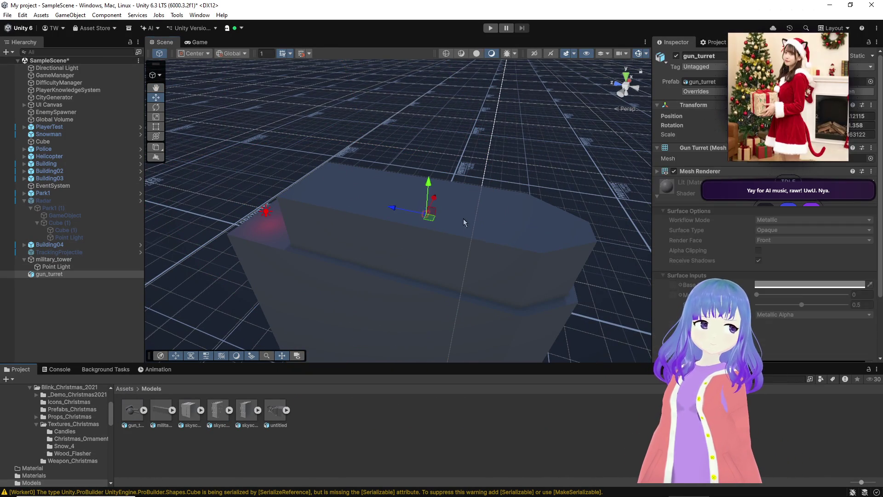
middle_drag(424, 220, 368, 242)
mouse_move(389, 231)
mouse_down()
mouse_move(373, 287)
mouse_move(388, 232)
mouse_move(307, 390)
mouse_up()
mouse_move(325, 345)
mouse_down()
mouse_move(377, 295)
mouse_move(389, 301)
mouse_up()
mouse_move(391, 113)
mouse_down()
mouse_move(377, 216)
mouse_move(394, 299)
mouse_move(410, 324)
mouse_move(414, 209)
mouse_move(366, 258)
mouse_move(323, 262)
mouse_move(325, 272)
mouse_up()
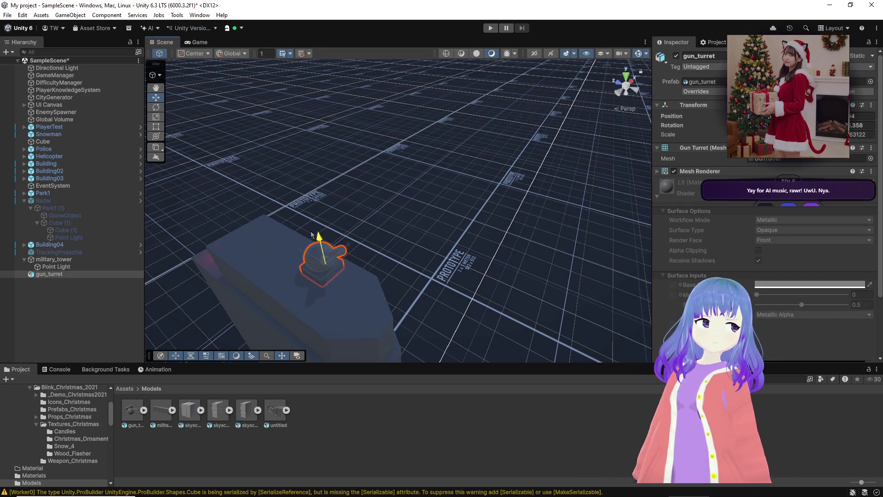
mouse_move(309, 230)
right_down()
mouse_move(264, 264)
mouse_move(351, 240)
mouse_move(399, 177)
right_up()
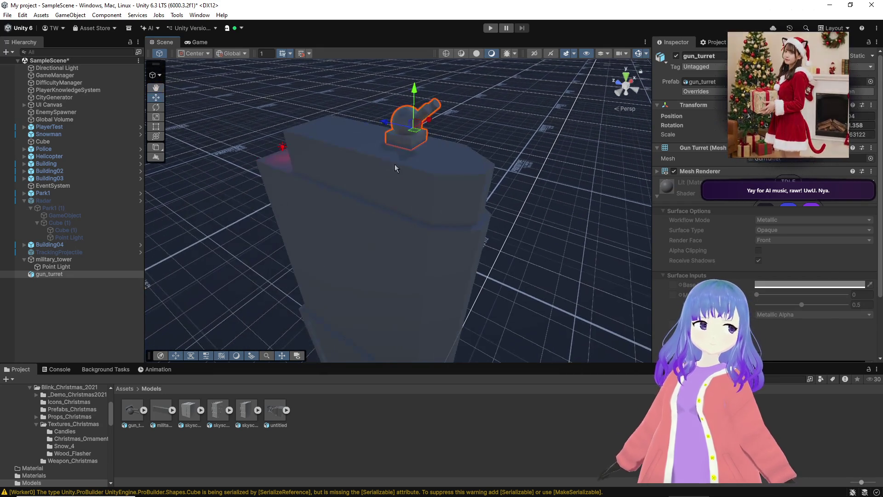
drag(415, 133, 403, 143)
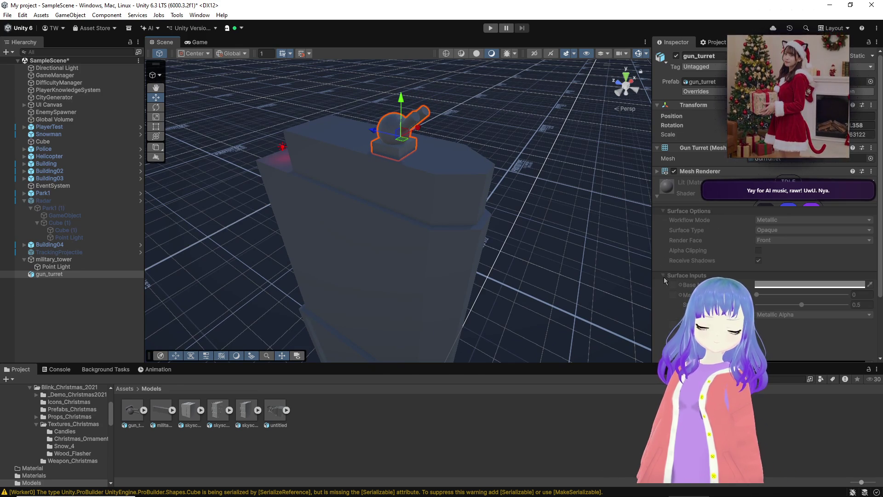
key(alt+Tab)
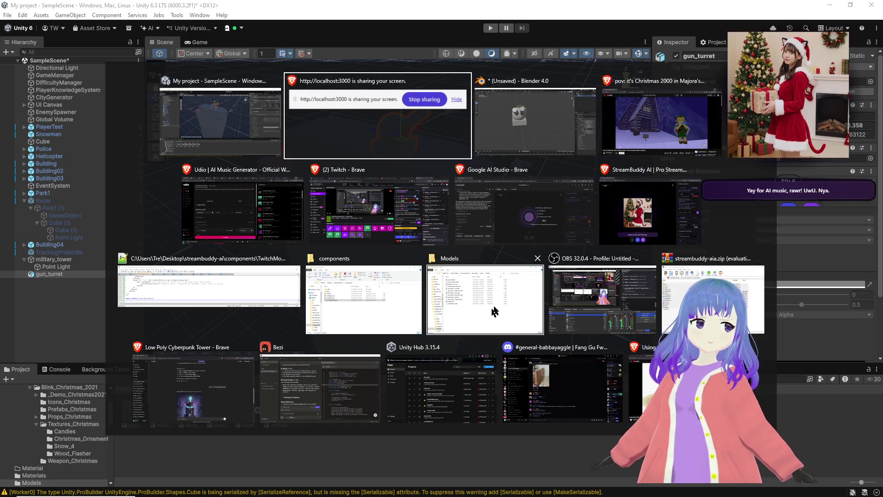
Dismiss the window switcher and select gun_turret in the Hierarchy.
key(Escape)
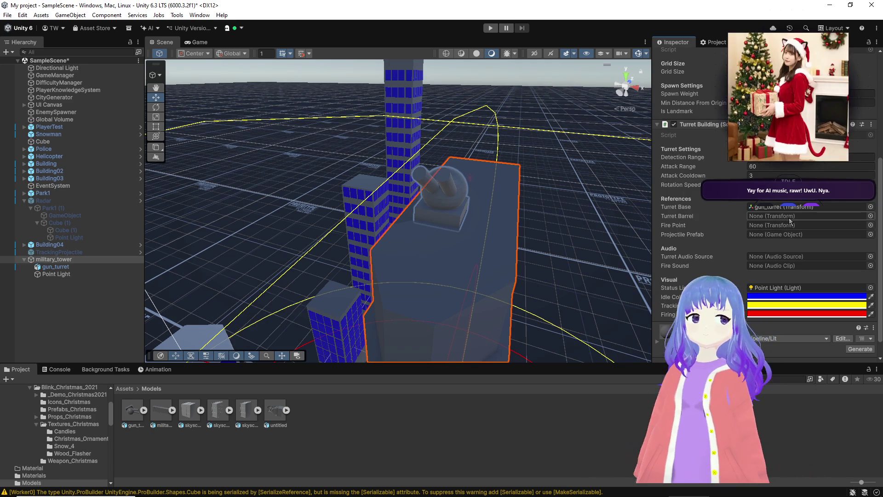
click(61, 267)
Add a Cylinder as a child of gun_turret and shrink it down.
right_click(64, 267)
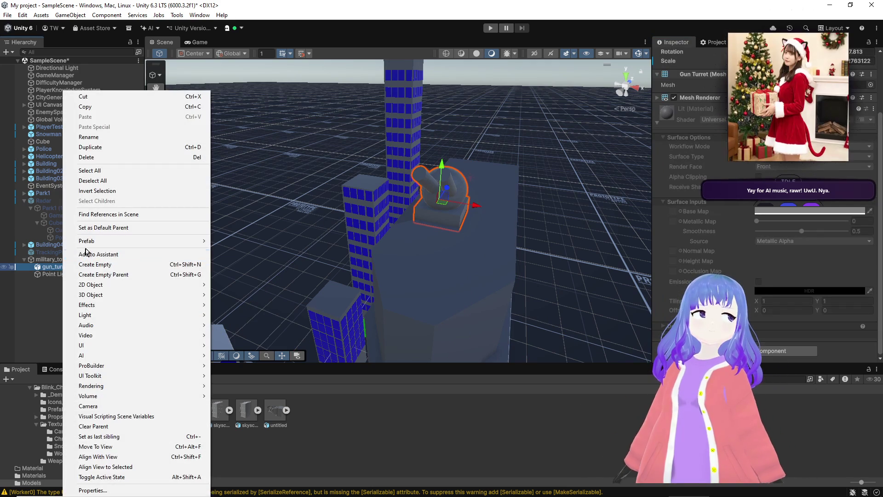
mouse_move(91, 297)
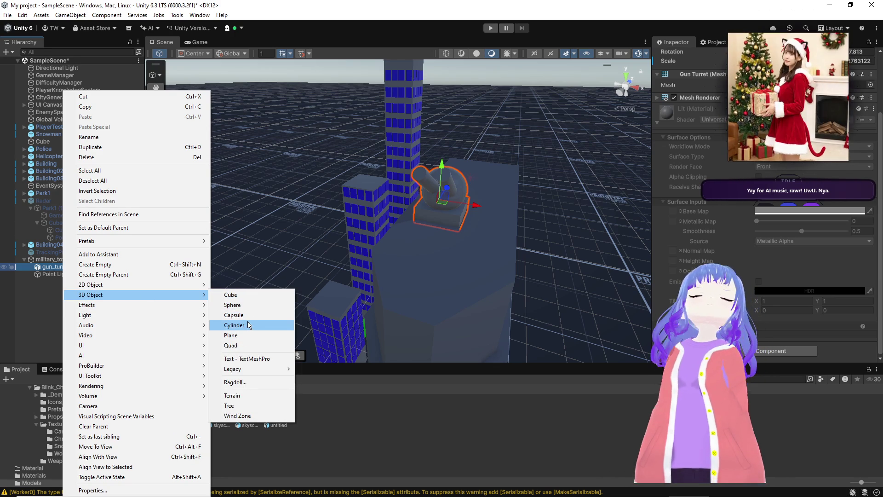
click(248, 325)
key(f)
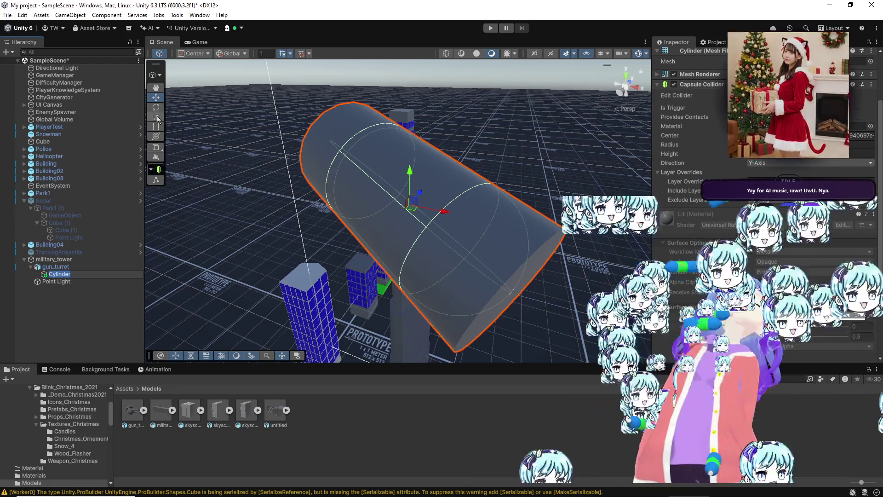
mouse_move(444, 207)
middle_down()
mouse_move(446, 173)
mouse_move(409, 101)
middle_up()
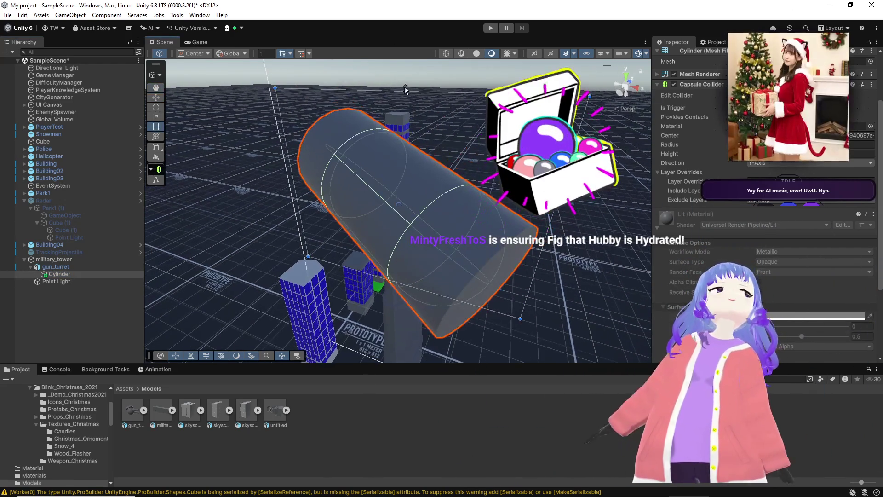
drag(392, 90, 364, 282)
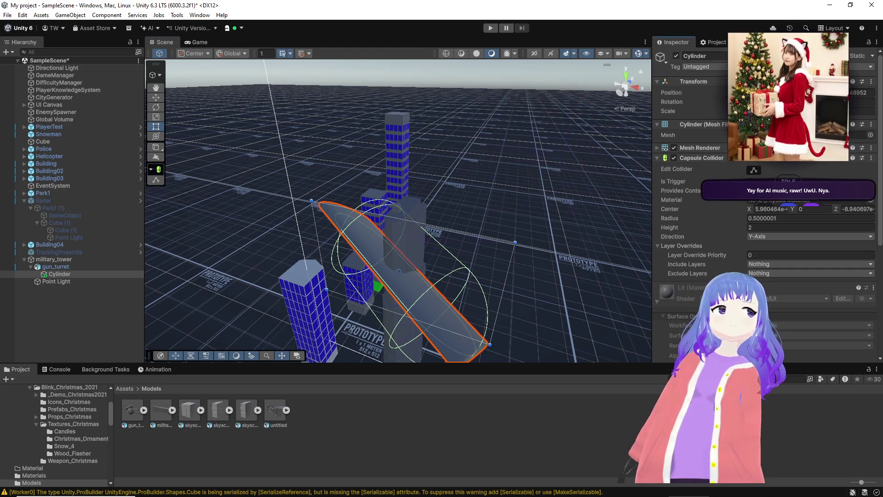
key(ctrl+z)
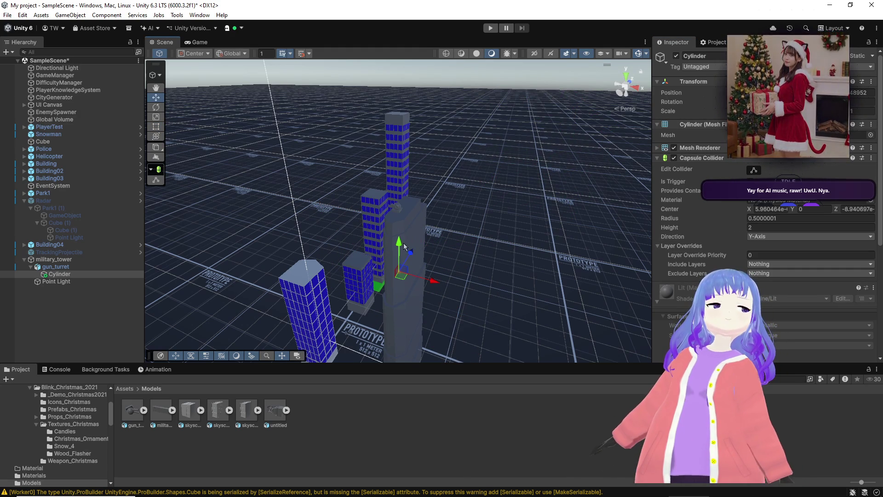
Unpack gun_turret from its prefab, then select the Cylinder and open its context menu.
scroll(423, 193, up, 6)
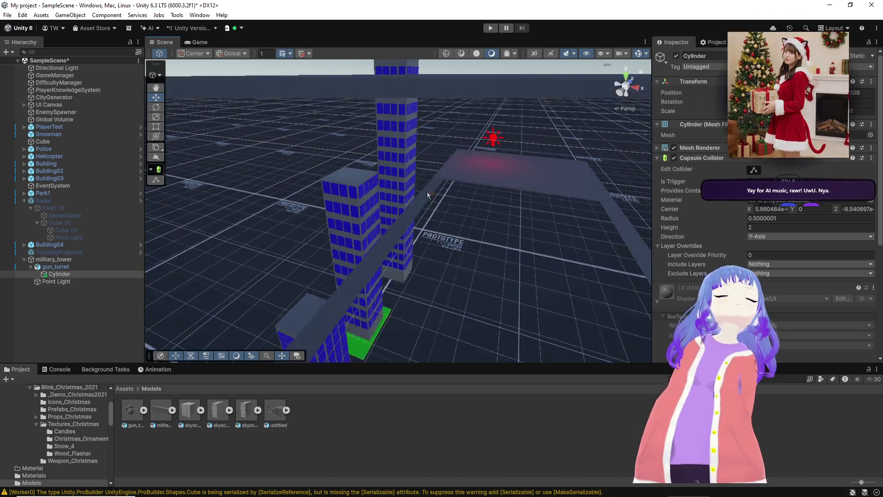
middle_drag(419, 198, 381, 232)
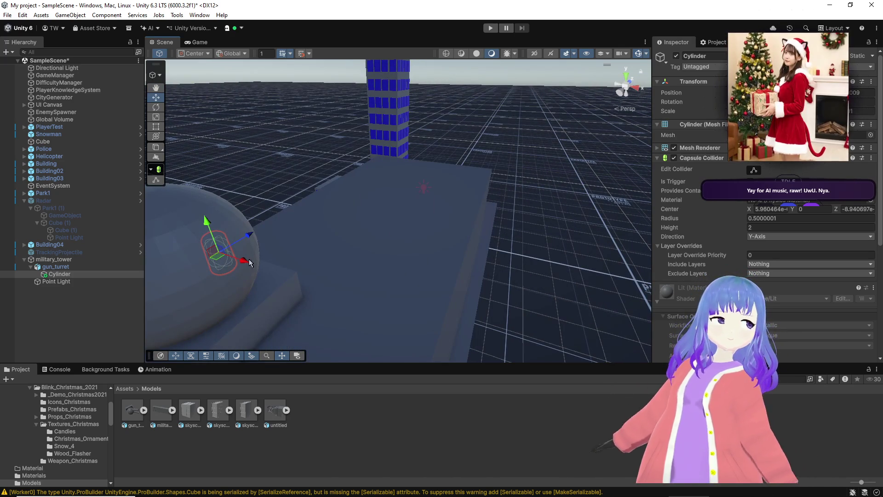
mouse_move(228, 168)
middle_down()
mouse_move(236, 219)
mouse_move(268, 215)
mouse_move(506, 288)
middle_up()
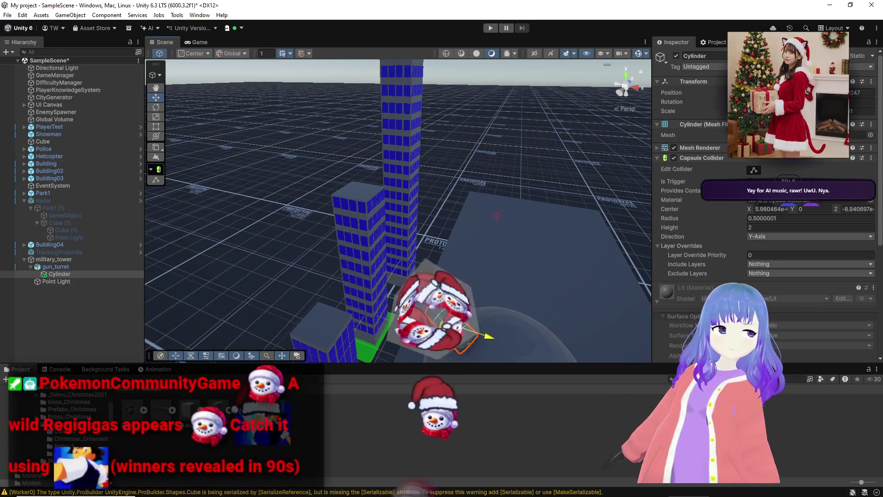
mouse_move(544, 332)
alt+mouse_down()
mouse_move(452, 307)
mouse_move(498, 229)
alt+mouse_up()
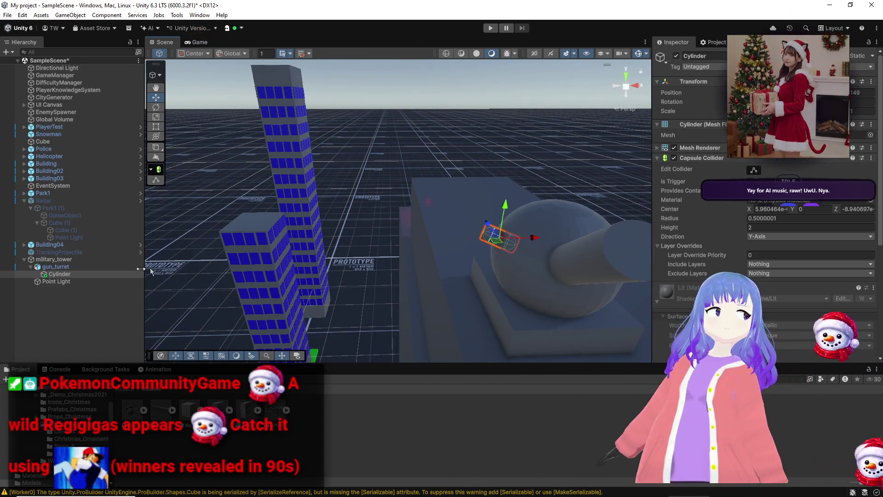
click(56, 267)
right_click(73, 266)
mouse_move(147, 241)
click(254, 301)
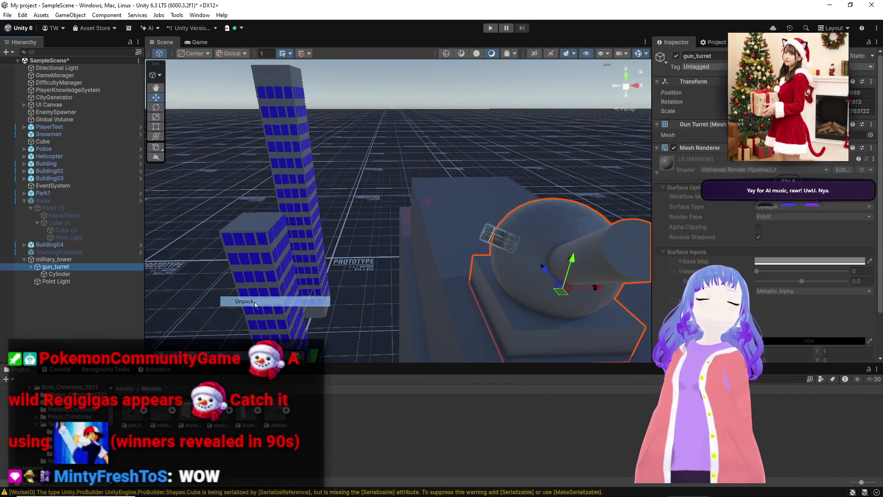
click(60, 274)
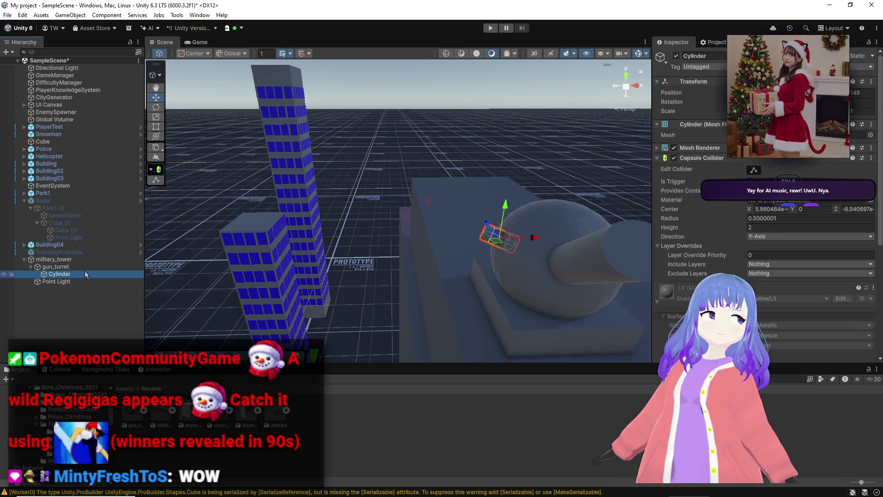
right_click(85, 274)
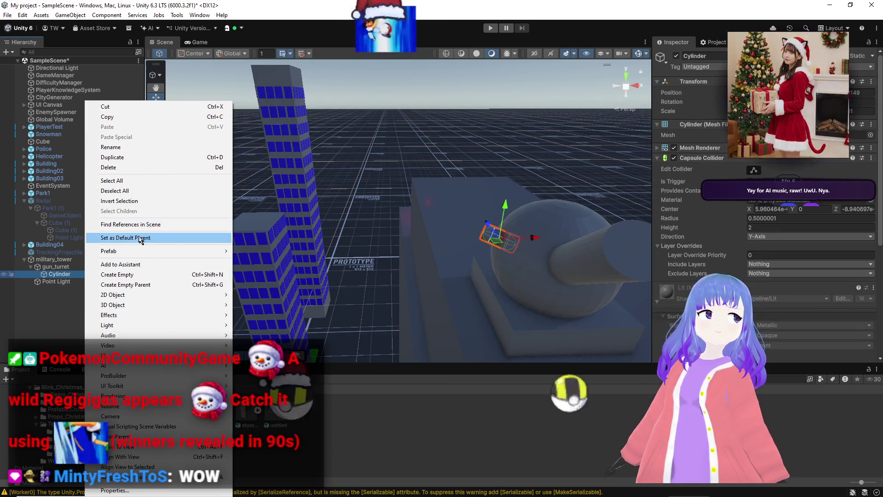
Create an empty GameObject under the Cylinder and position it at the barrel.
click(133, 274)
drag(498, 240, 477, 228)
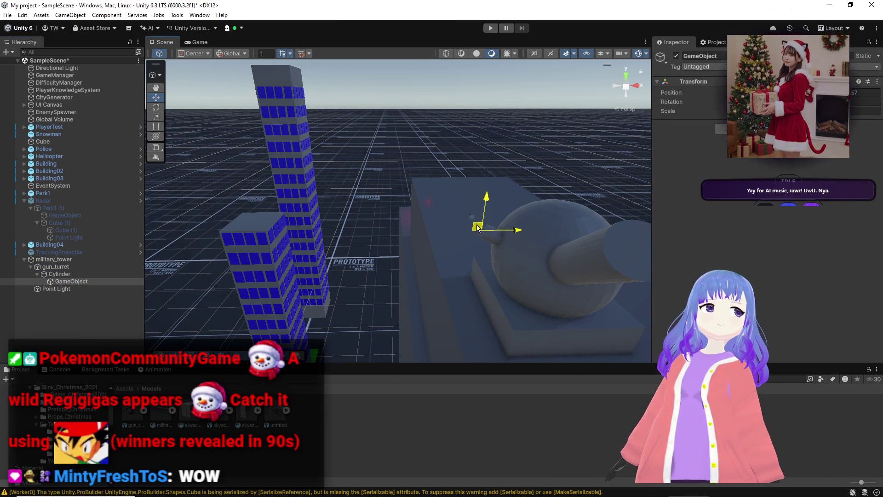
middle_drag(478, 237, 486, 280)
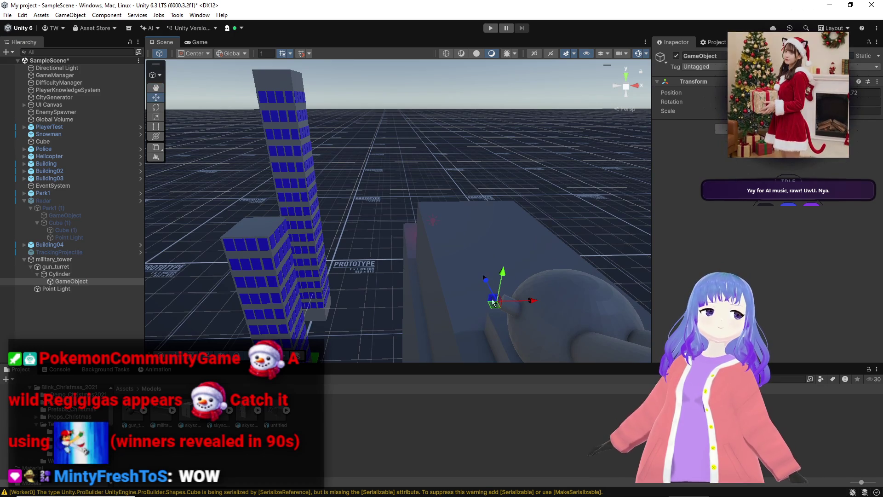
Set military_tower's Fire Point to that GameObject and its Projectile Prefab to TrackingProjectile.
click(56, 259)
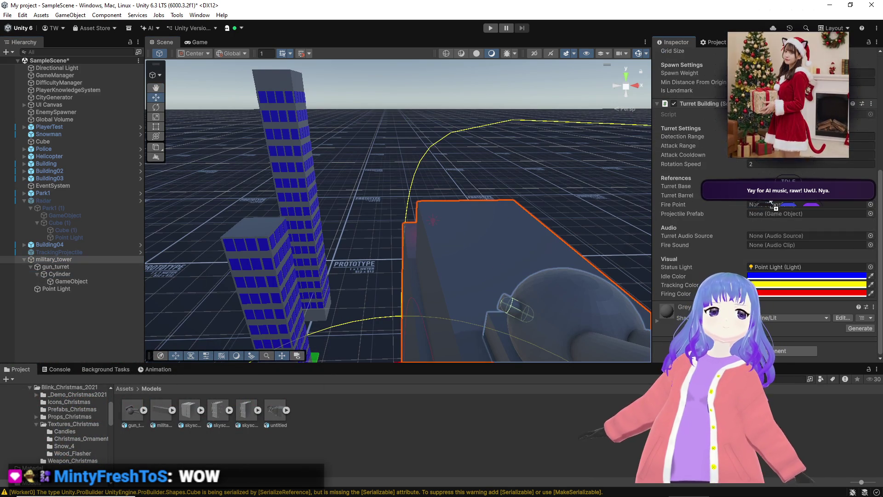
drag(109, 281, 786, 204)
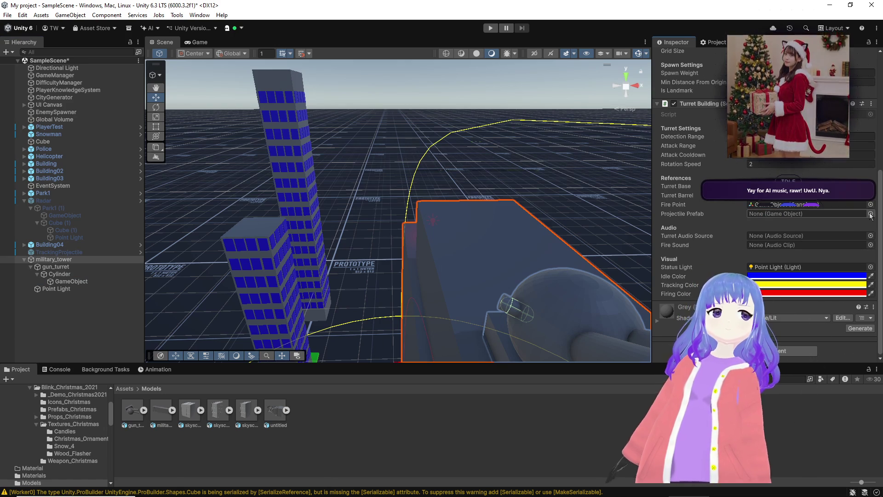
click(869, 213)
click(270, 108)
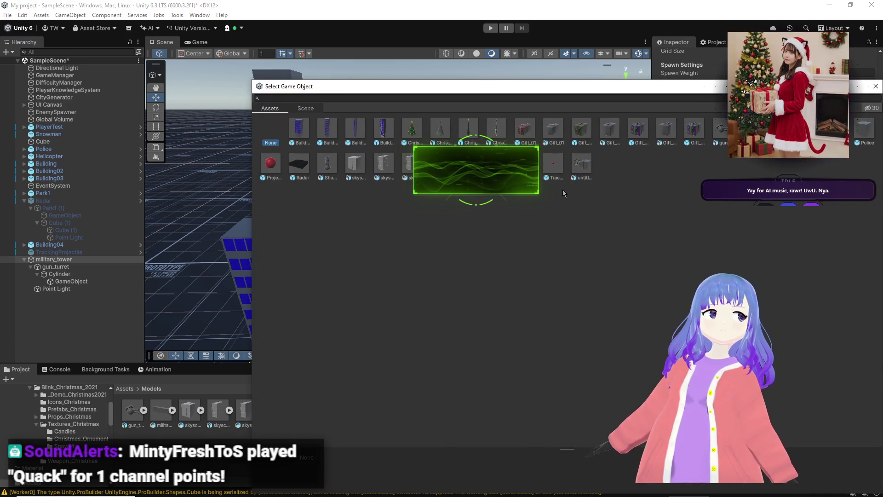
double_click(553, 163)
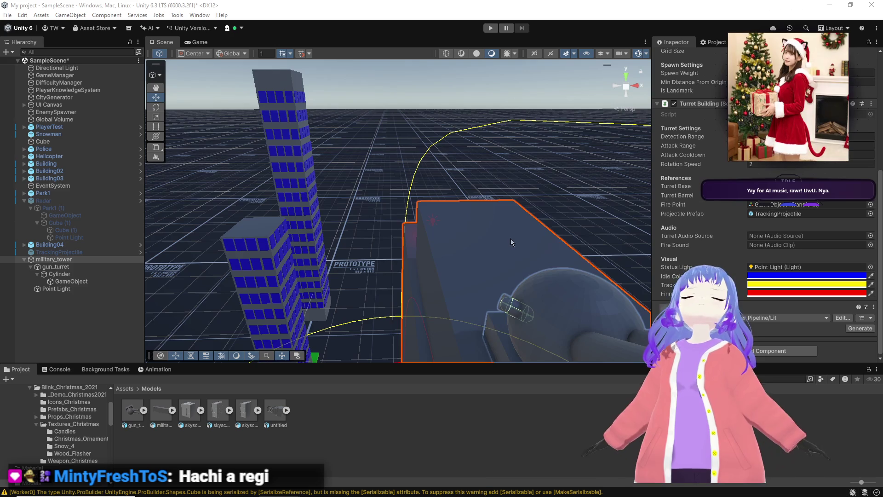
Orbit around the turret, check the Bezi notes, then return and show the Assets folder.
scroll(510, 238, down, 3)
mouse_move(517, 251)
alt+mouse_down()
mouse_move(594, 299)
mouse_move(475, 286)
mouse_move(429, 288)
mouse_move(404, 308)
mouse_move(435, 292)
mouse_move(265, 280)
mouse_move(254, 276)
mouse_move(396, 258)
mouse_move(305, 230)
mouse_move(288, 174)
mouse_move(269, 276)
alt+mouse_up()
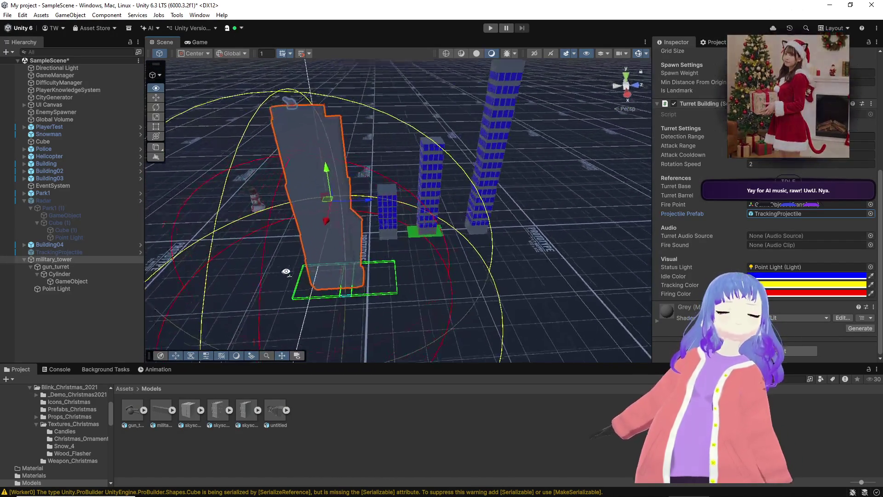
key(alt+Tab)
key(Escape)
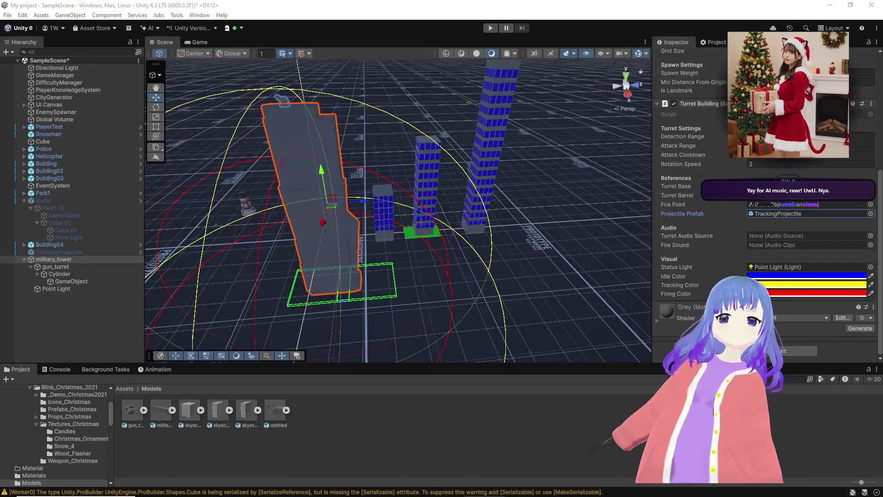
key(alt+Tab)
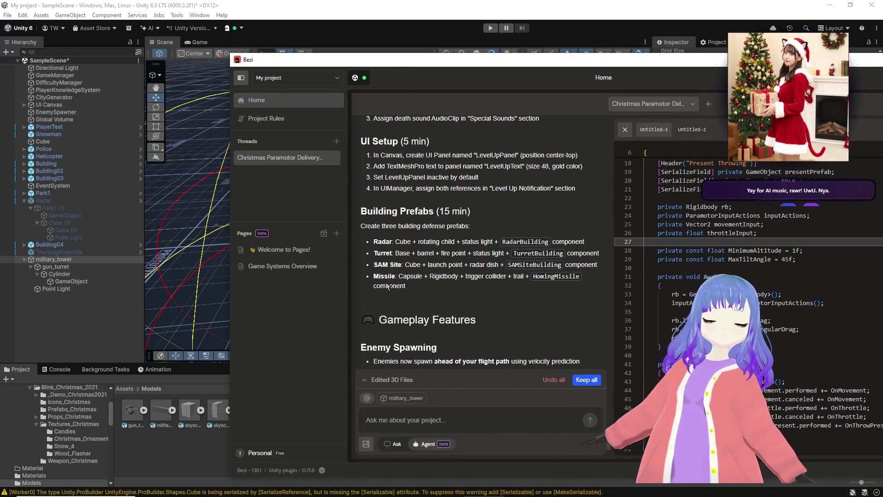
key(alt+Tab)
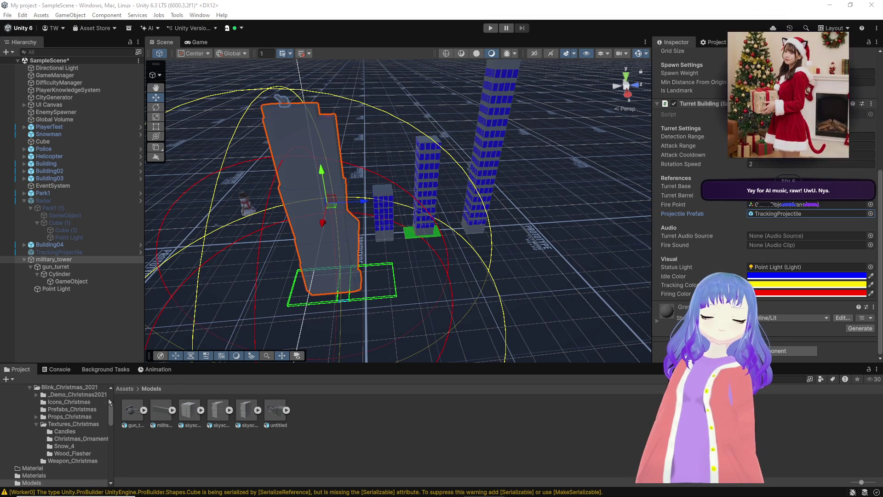
click(124, 388)
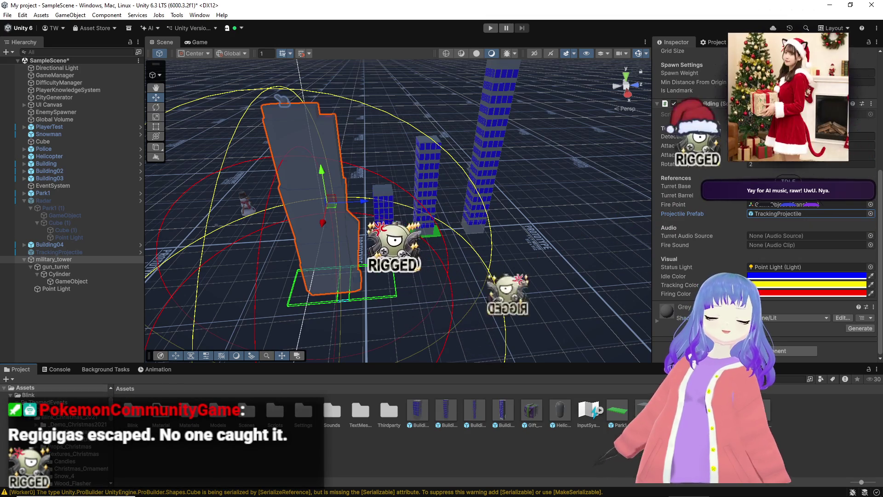
double_click(772, 214)
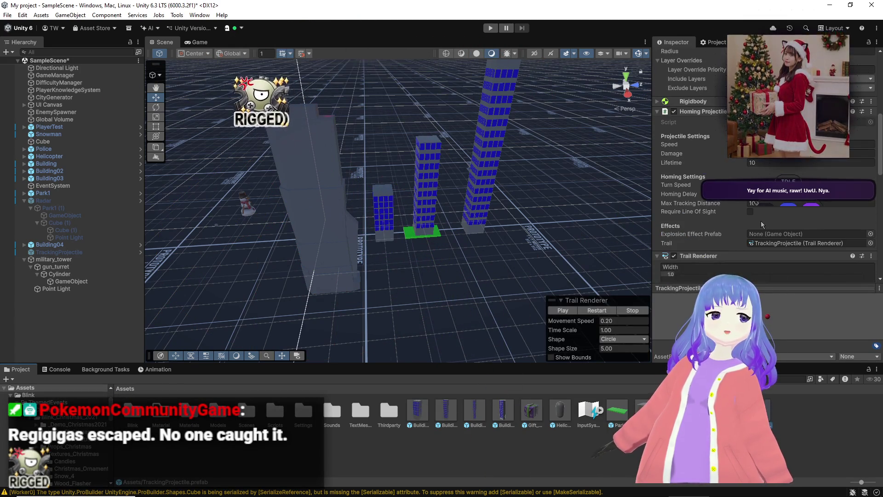
scroll(760, 221, up, 2)
scroll(496, 236, up, 2)
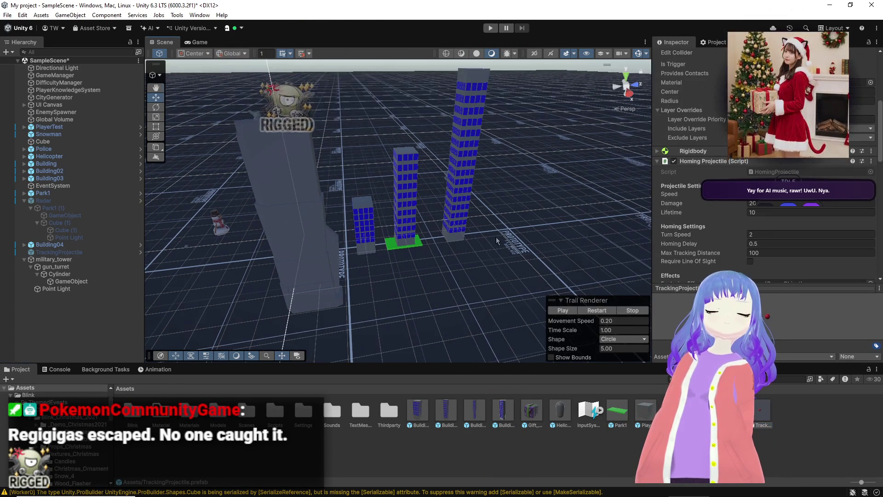
mouse_move(481, 236)
right_down()
mouse_move(446, 170)
mouse_move(426, 172)
right_up()
click(446, 170)
click(426, 172)
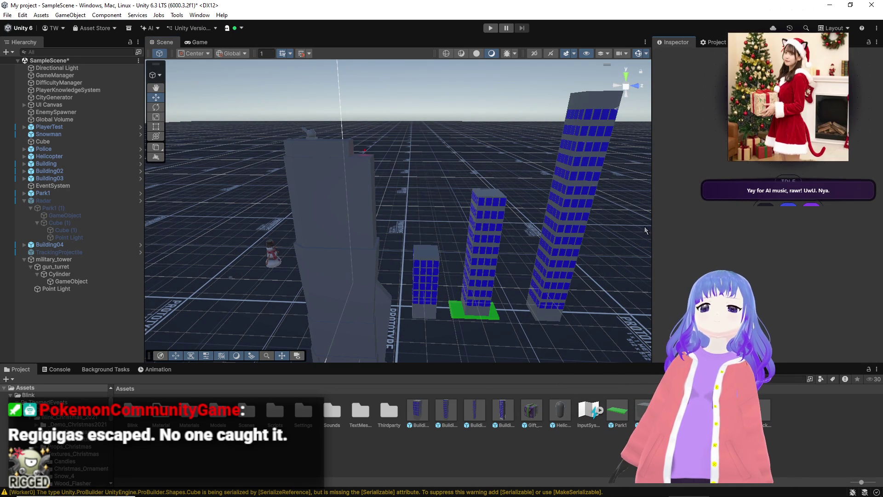
mouse_move(619, 214)
right_down()
mouse_move(528, 207)
mouse_move(571, 212)
right_up()
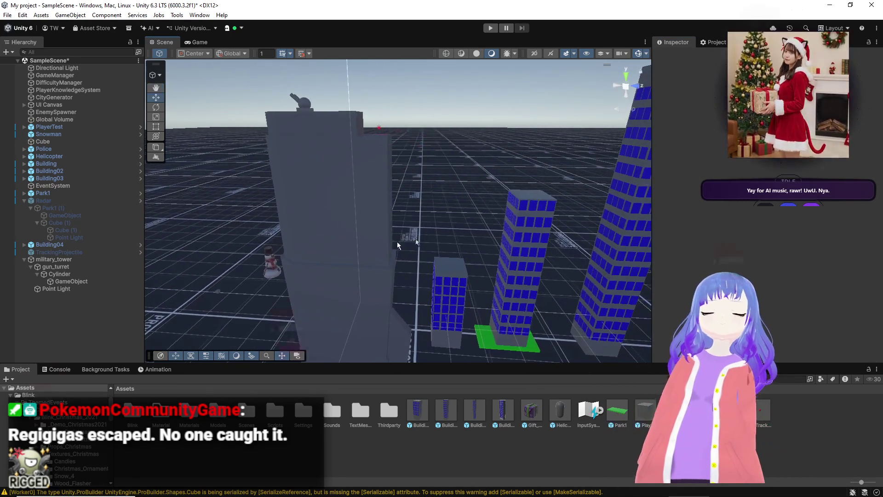
click(50, 259)
scroll(752, 256, down, 3)
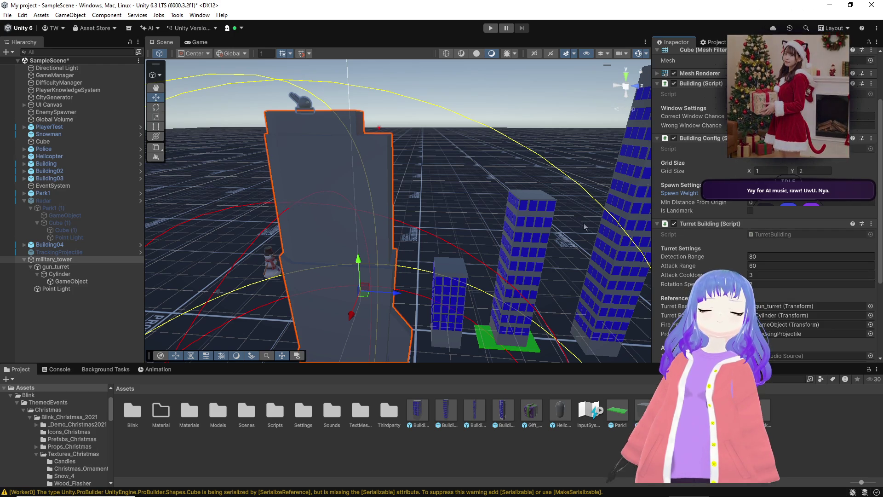
Create a military_tower prefab in the Assets folder from the Hierarchy object.
mouse_move(521, 235)
alt+mouse_down()
mouse_move(443, 252)
mouse_move(583, 248)
mouse_move(539, 269)
mouse_move(400, 267)
alt+mouse_up()
scroll(754, 257, down, 3)
scroll(754, 258, down, 1)
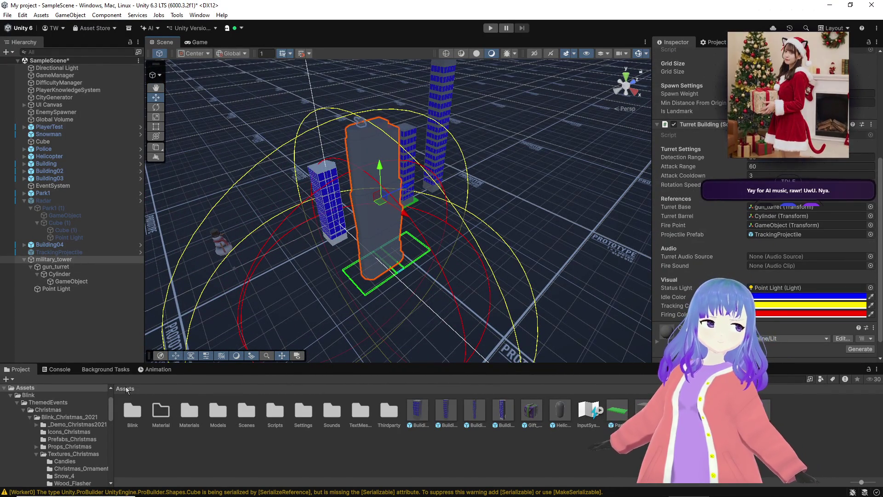
mouse_move(212, 306)
mouse_down()
mouse_move(577, 443)
mouse_move(564, 453)
mouse_up()
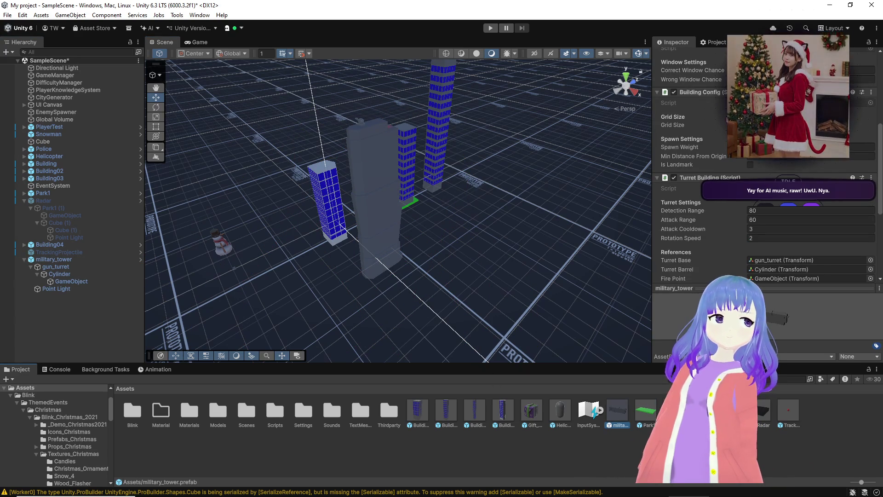
Reselect the military tower in the scene and frame it in view.
scroll(694, 150, up, 7)
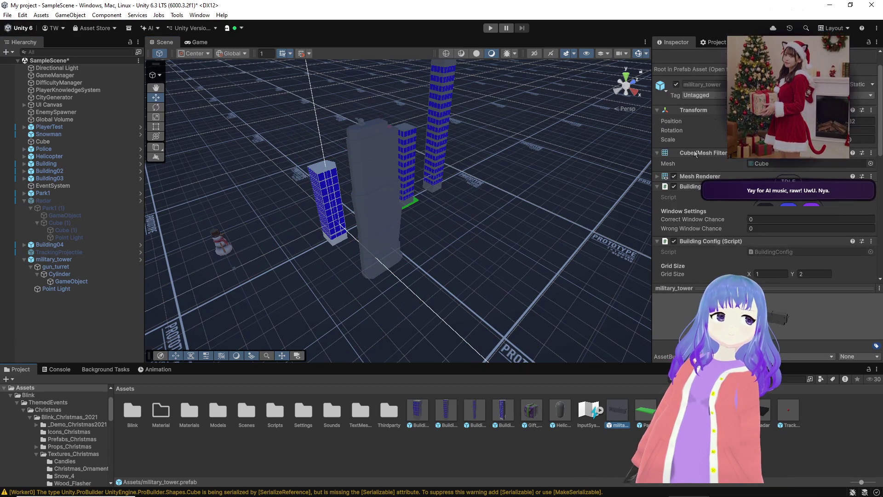
click(50, 261)
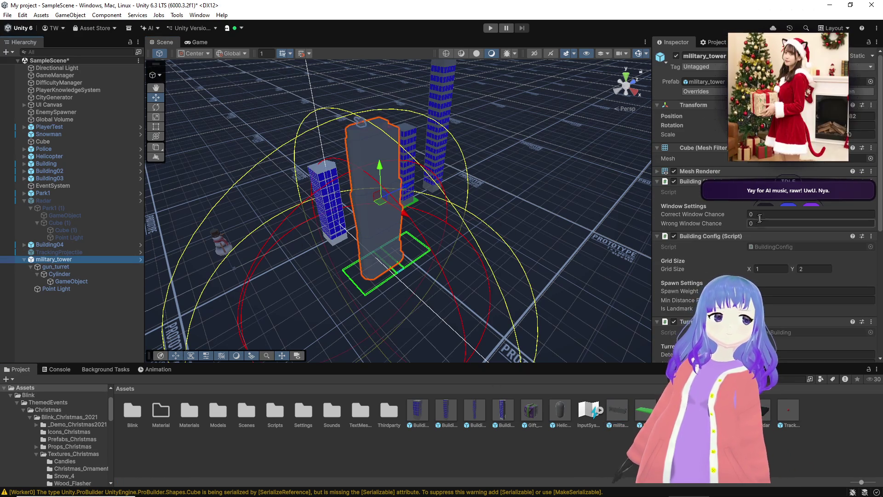
scroll(754, 214, down, 3)
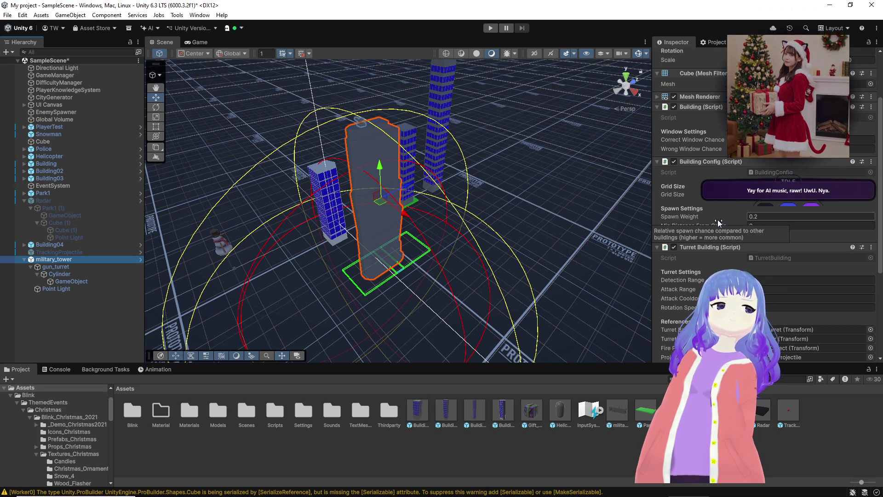
mouse_move(548, 213)
right_down()
mouse_move(512, 241)
mouse_move(400, 222)
mouse_move(449, 221)
right_up()
key(f)
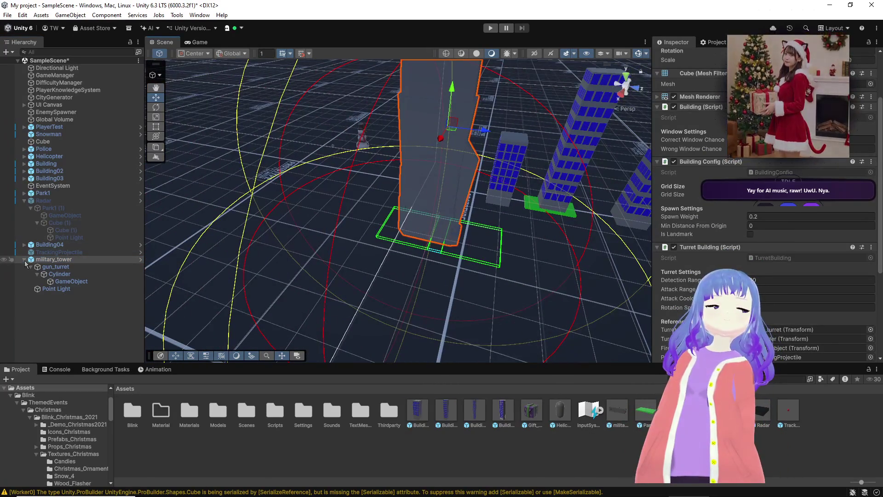
scroll(685, 78, up, 3)
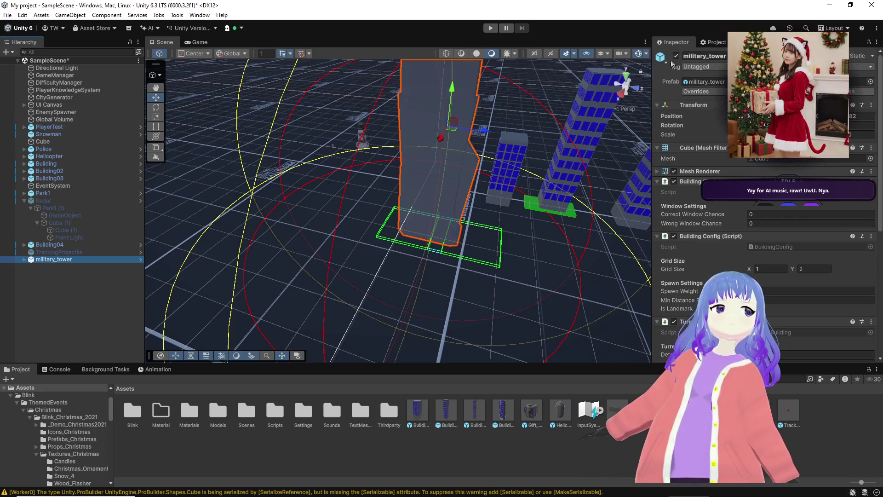
Hide military_tower and add Radar and military_tower as CityGenerator Building Prefabs 5 and 6.
click(677, 56)
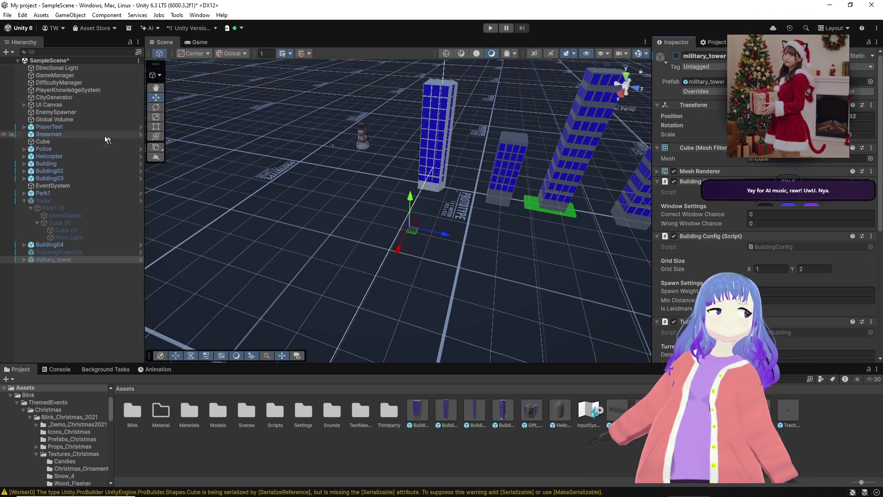
click(69, 98)
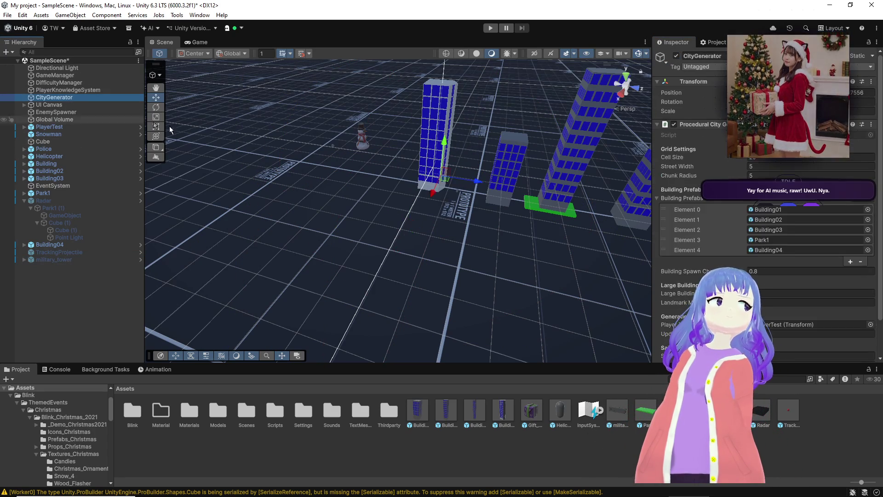
click(848, 261)
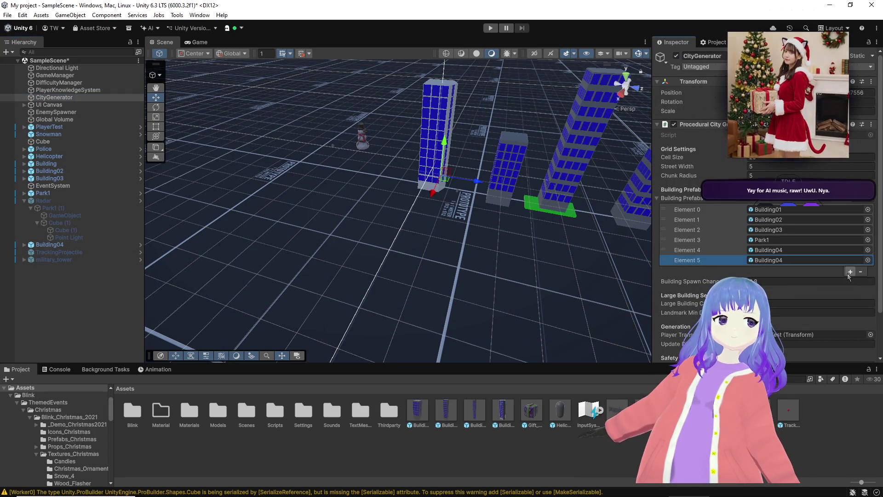
click(849, 271)
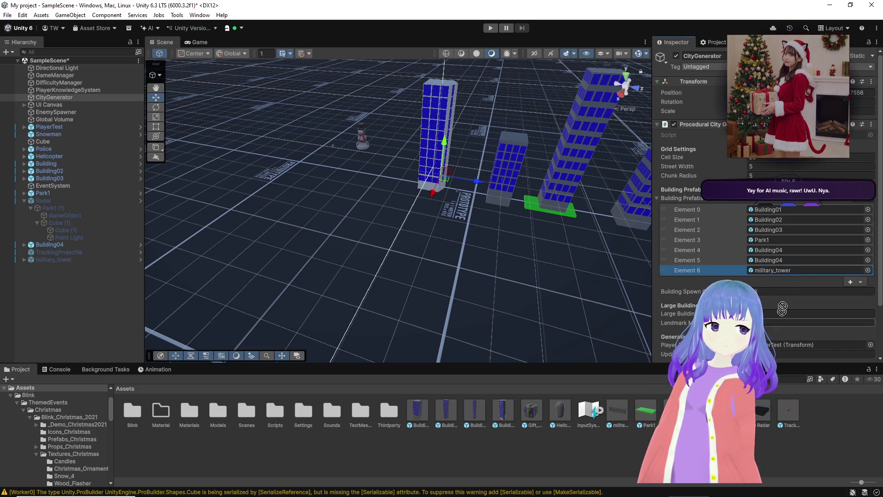
drag(789, 254, 786, 259)
alt+drag(491, 282, 552, 274)
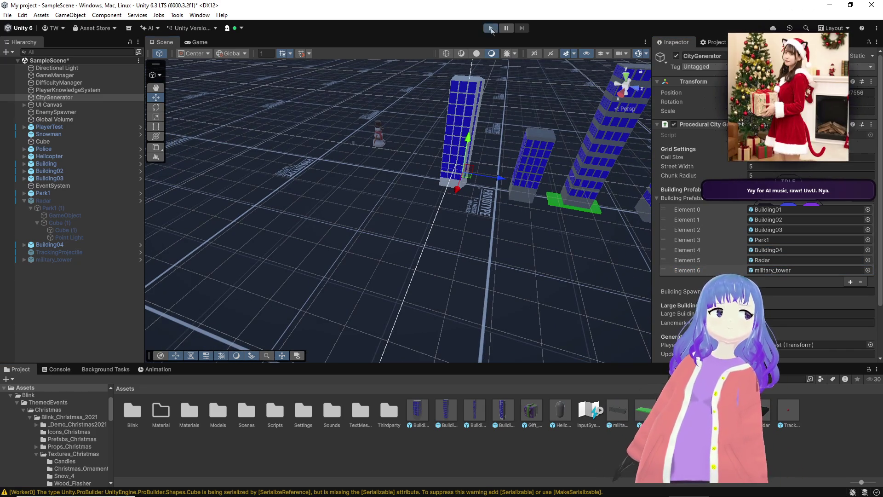
Run the game and preview the Brave windows from the taskbar.
click(491, 29)
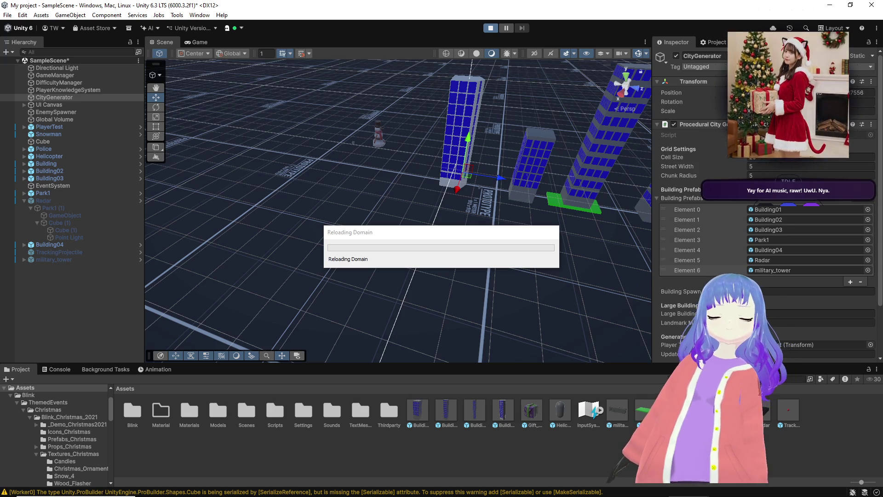
mouse_move(268, 495)
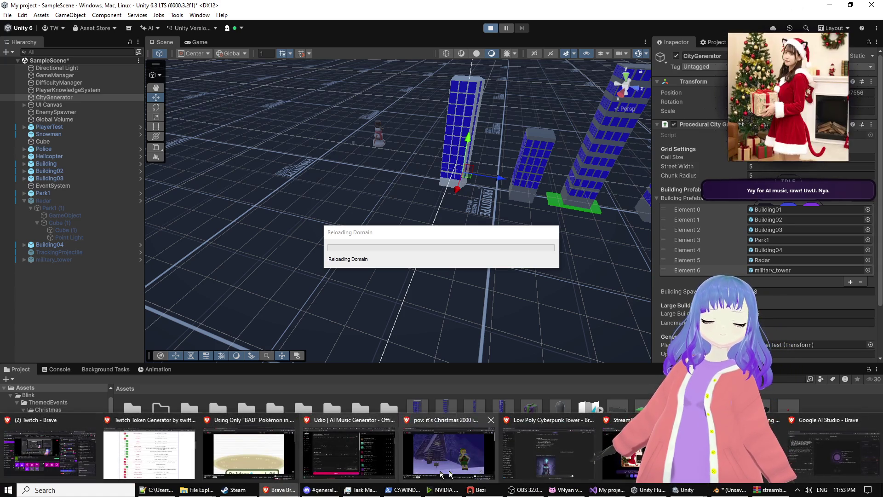
mouse_move(556, 459)
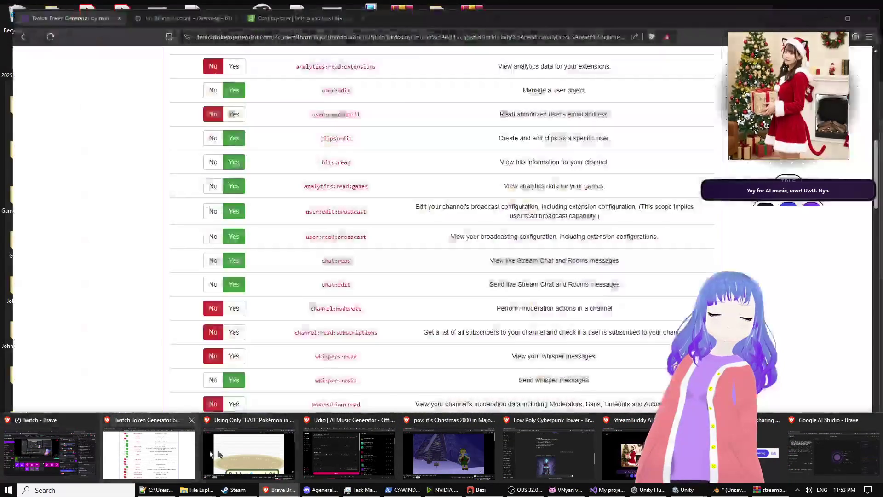
Bring the Google AI Studio window with the StreamBuddy AI project to the front.
mouse_move(340, 452)
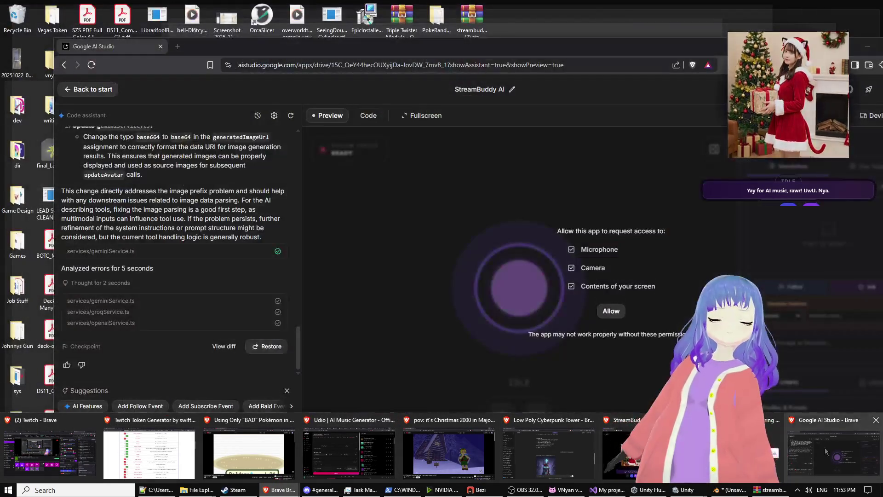
click(824, 448)
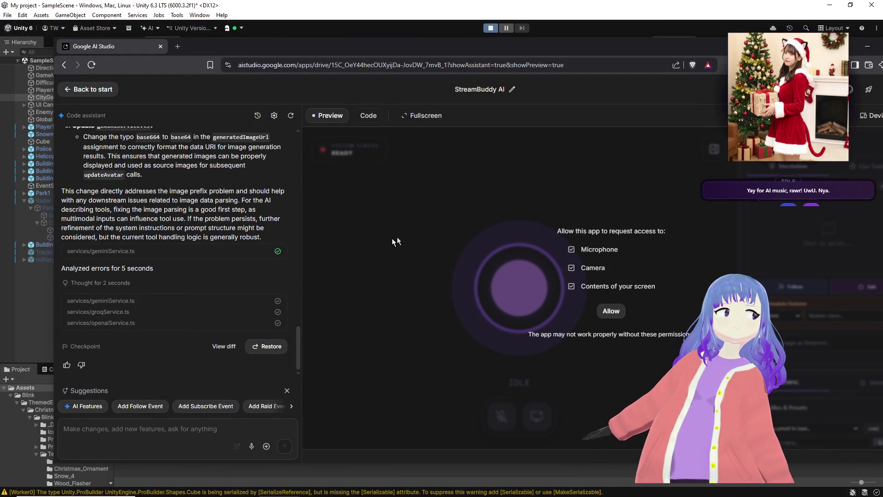
scroll(211, 289, up, 10)
Show the geminiService.ts code, select all of it, then bring the components folder forward.
scroll(210, 289, down, 10)
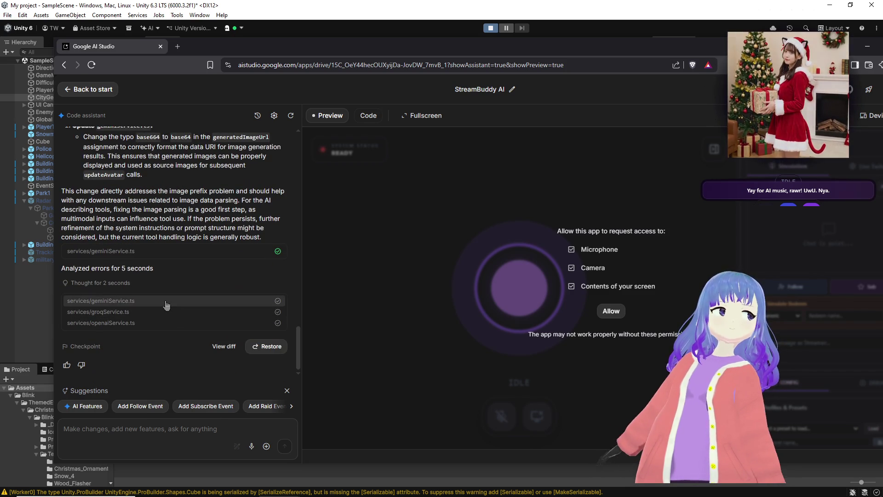
click(102, 301)
key(ctrl+a)
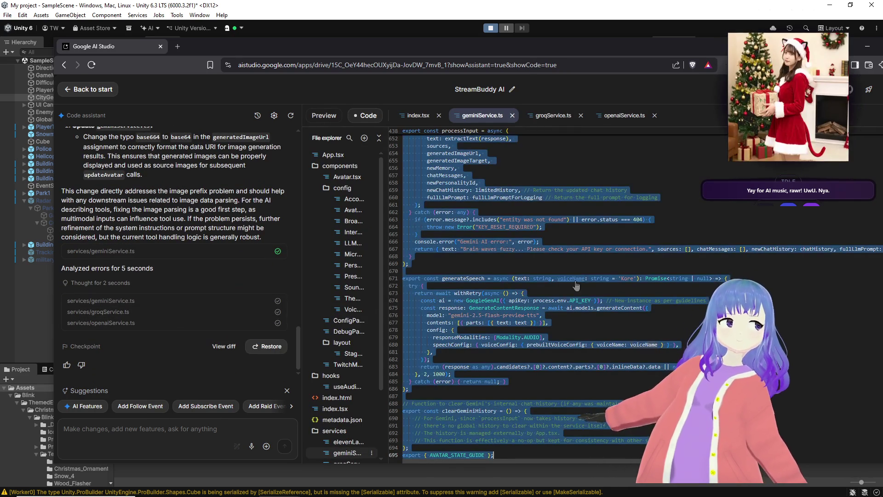
mouse_move(197, 490)
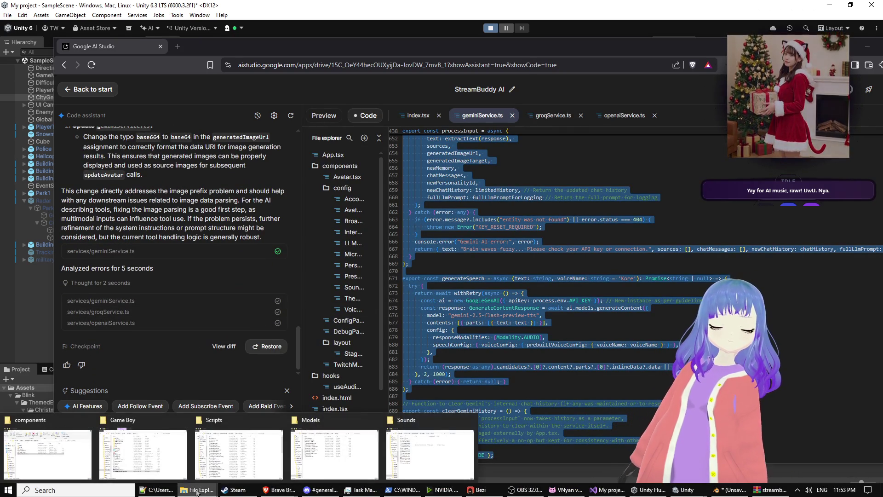
click(48, 453)
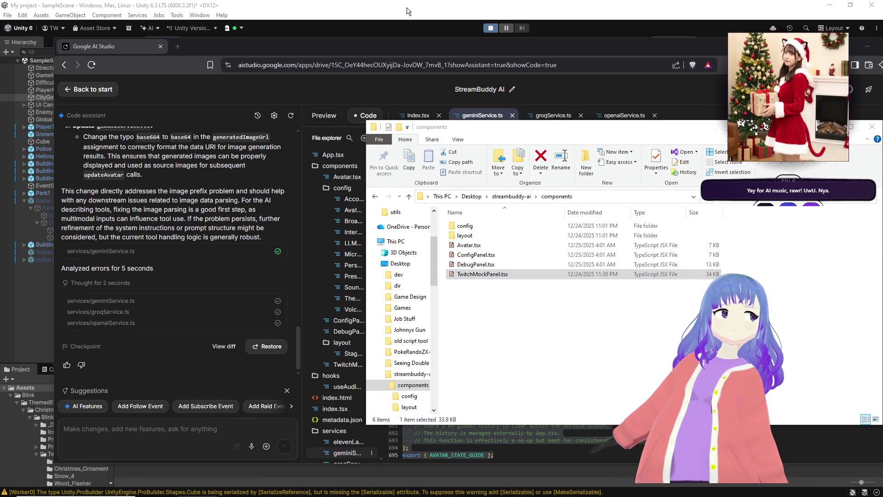
Return to the Unity editor with SampleScene running.
click(292, 24)
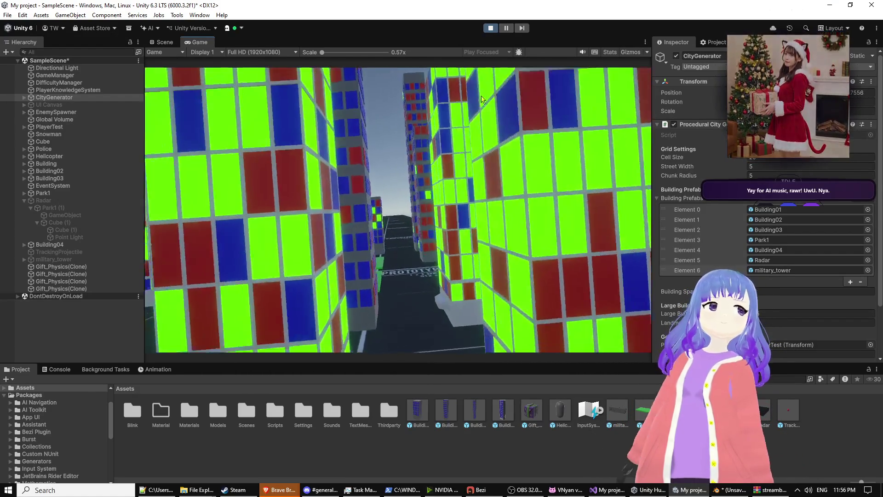
Set UI Canvas's Level Up Panel field to LevelUpPanel and resume the game.
double_click(54, 98)
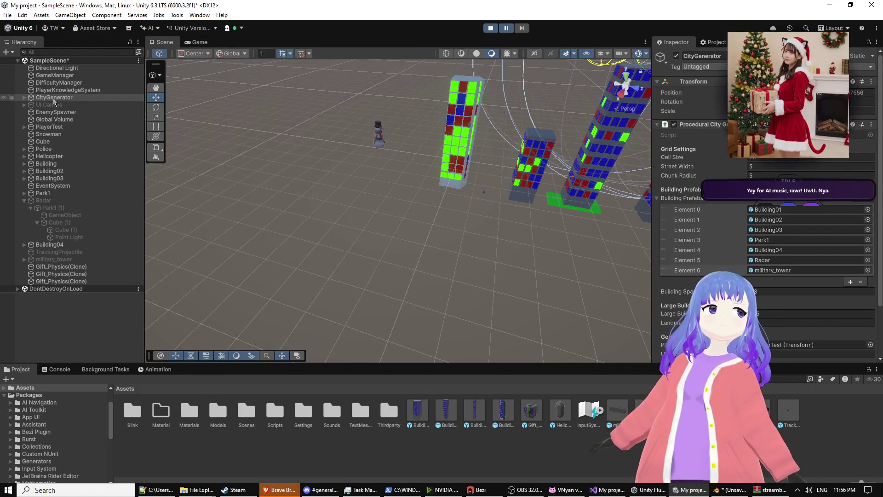
click(24, 105)
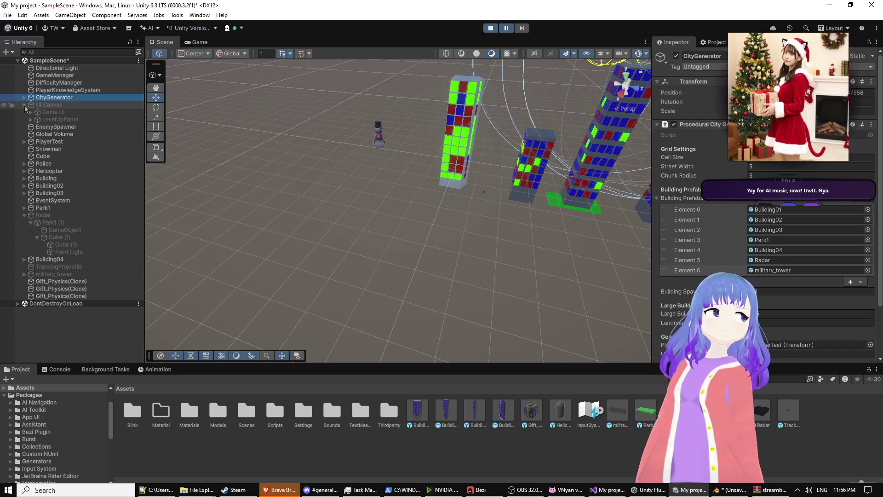
click(57, 104)
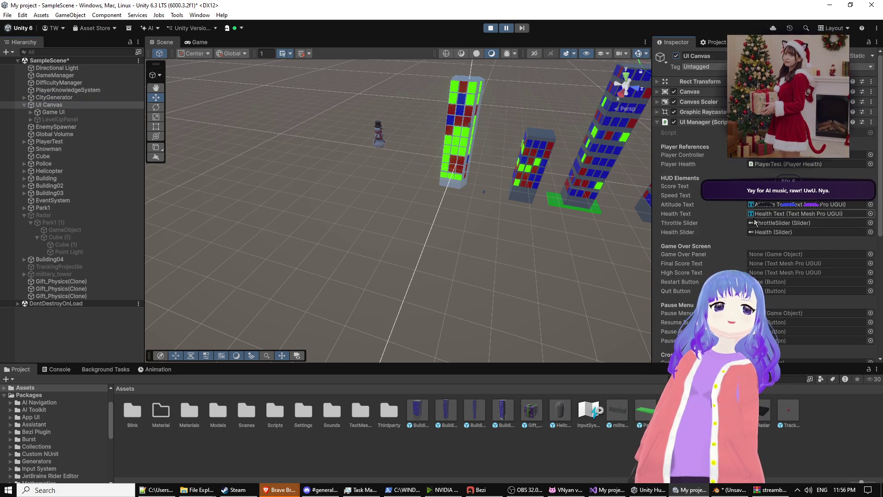
scroll(751, 213, down, 10)
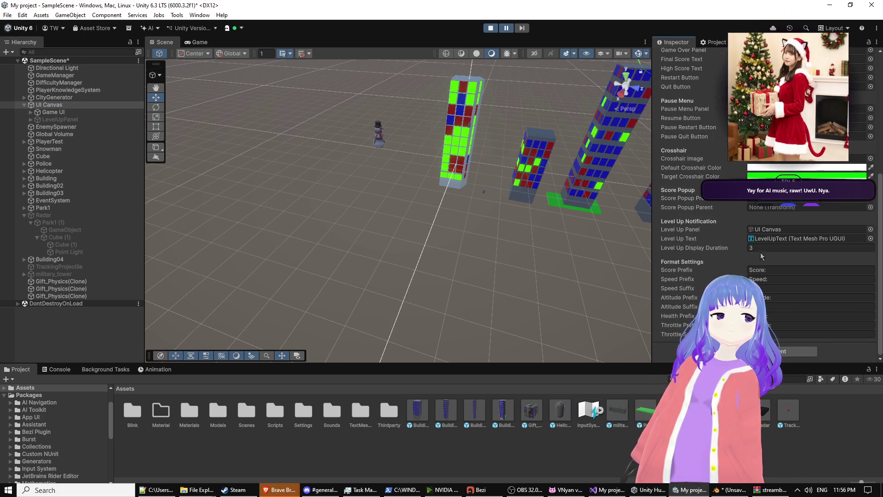
click(871, 230)
text(level)
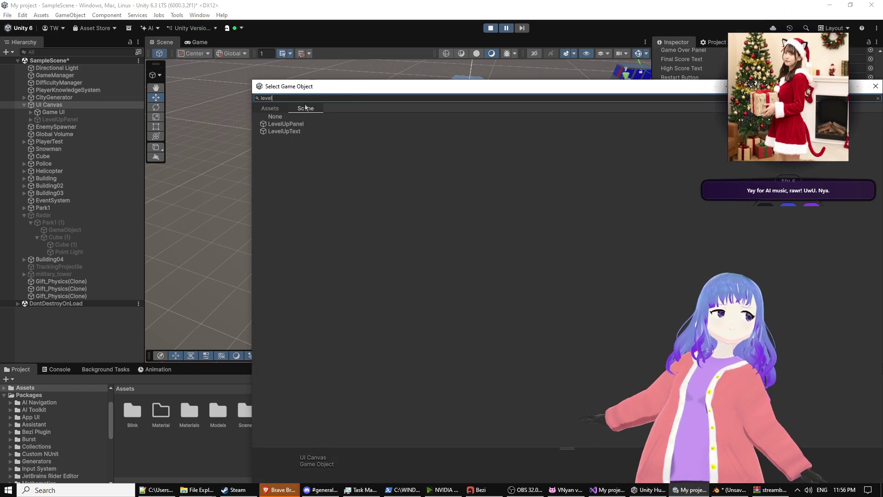
double_click(291, 125)
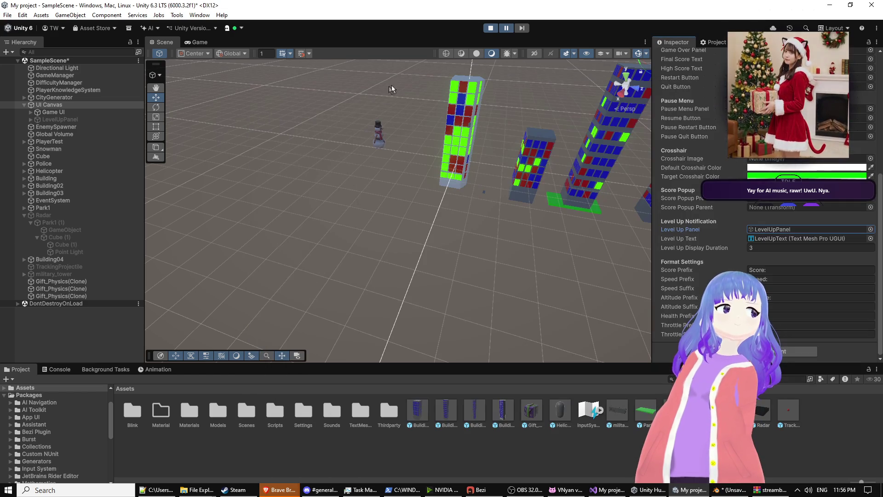
click(506, 29)
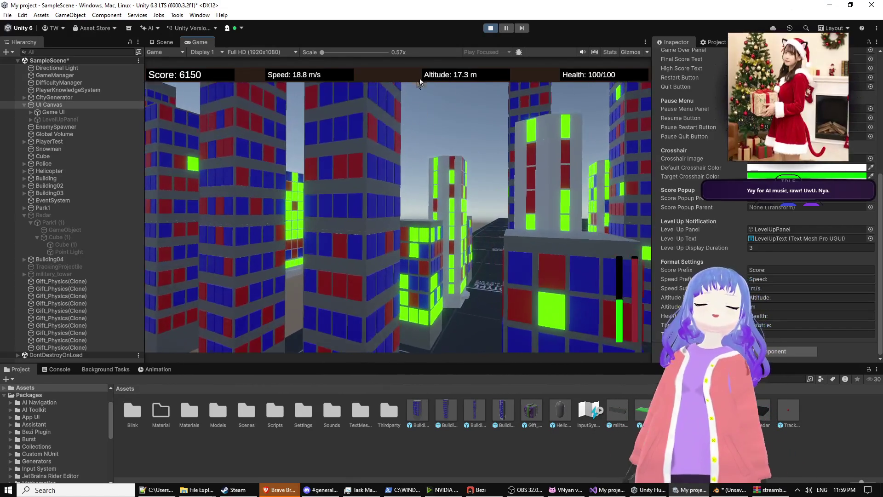
Pause the city game at score 6150 and return to the Scene view showing the generated towers.
key(ctrl+shift+p)
key(ctrl+1)
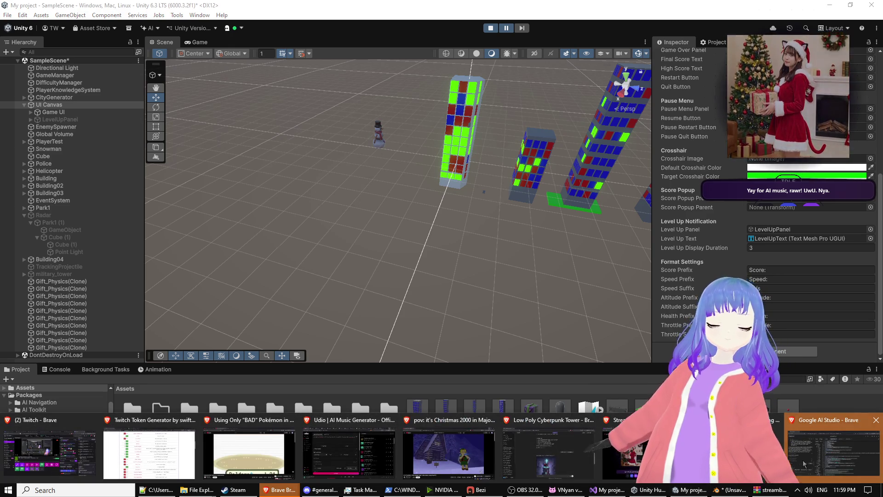
Save streambuddy-ai (5).zip from Brave, open it, then switch to the streambuddy-ai components folder.
click(555, 463)
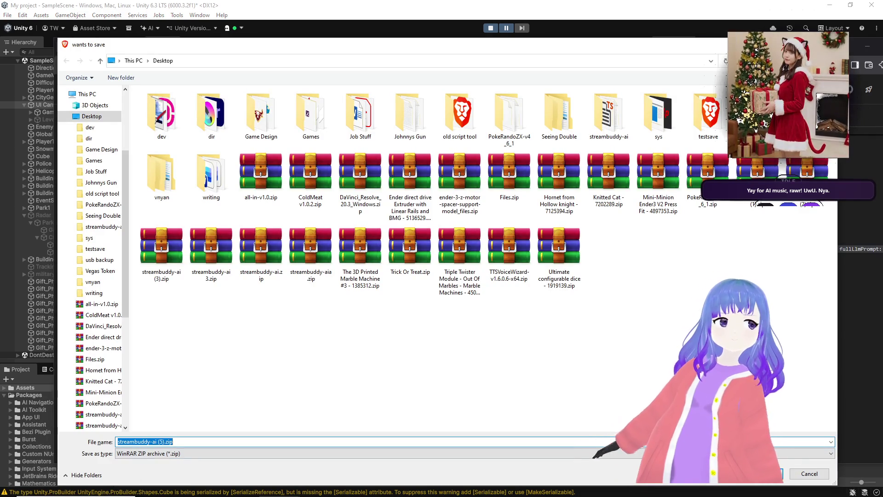
key(Escape)
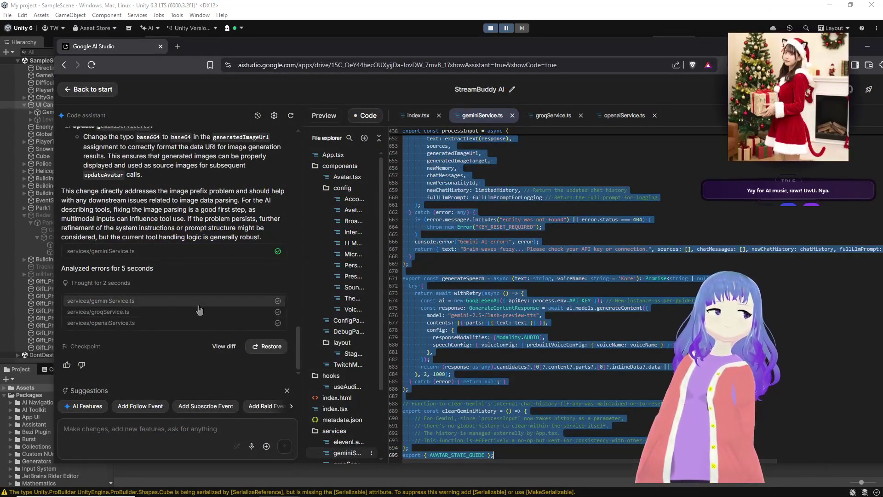
click(710, 86)
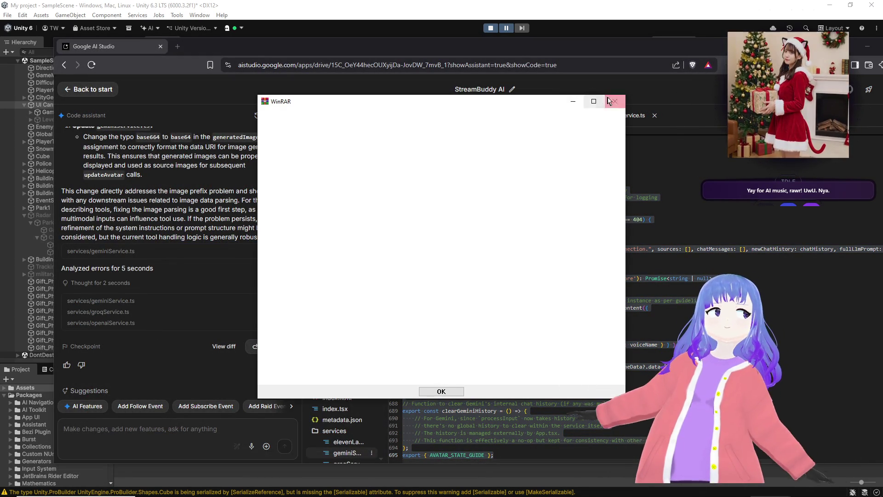
click(615, 101)
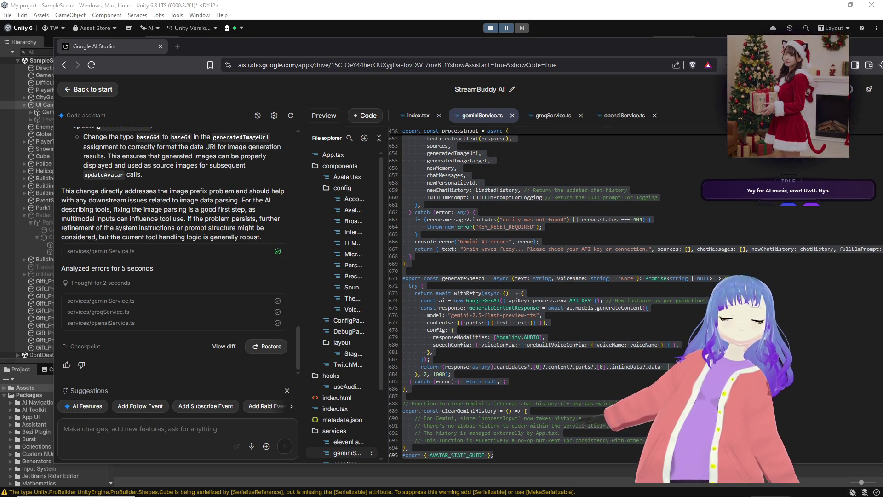
key(alt+Tab)
click(518, 143)
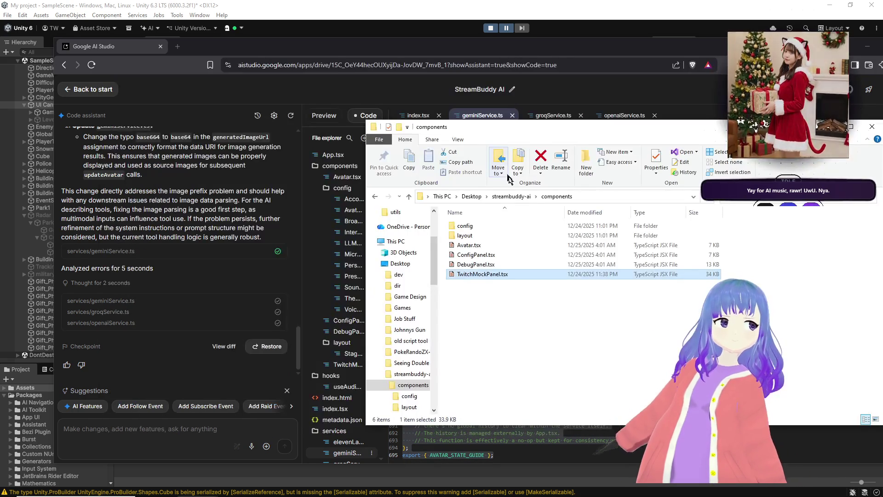
Overwrite geminiService.ts, groqService.ts and openaiService.ts in streambuddy-ai/services with the new 4:53 AM versions.
click(511, 196)
click(475, 266)
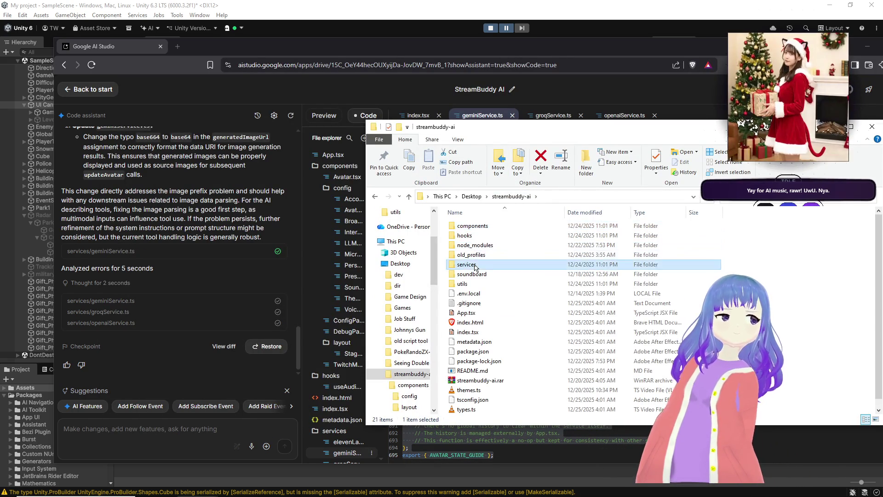
double_click(475, 266)
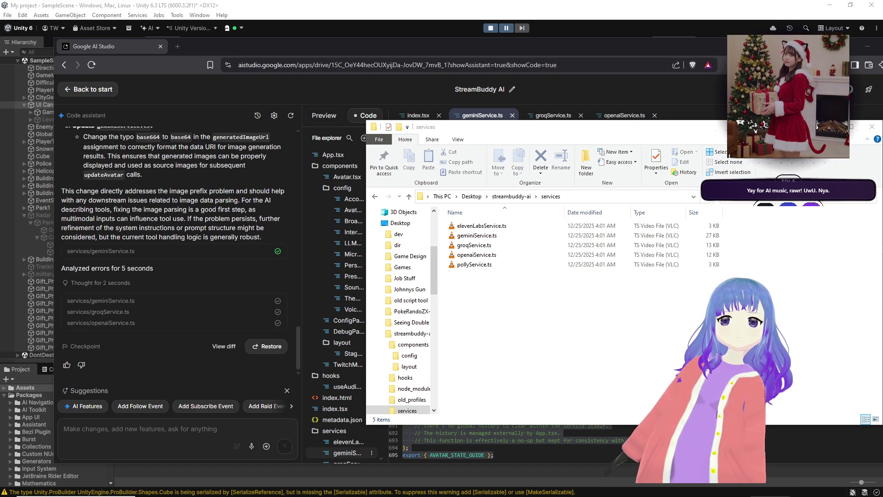
mouse_move(621, 257)
mouse_down()
mouse_move(545, 270)
mouse_move(544, 286)
mouse_up()
click(454, 179)
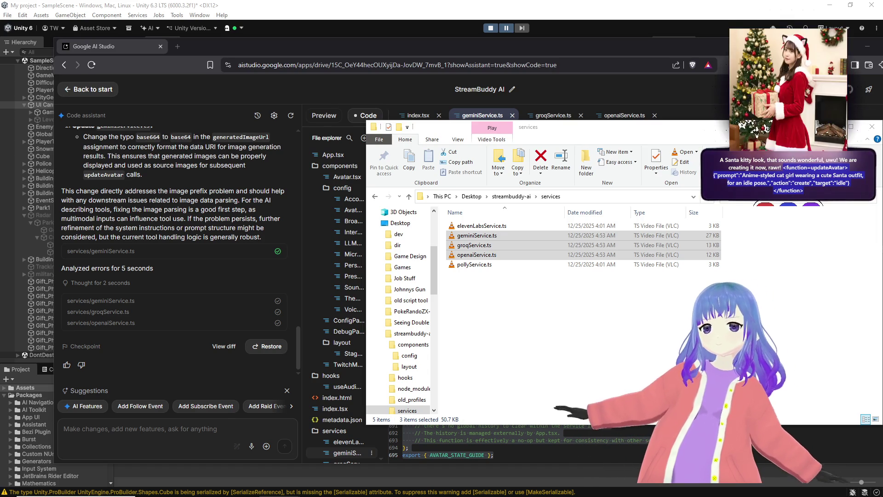
Tell the code assistant updateAvatar still appears as message text, pasting the raw function text as evidence.
click(205, 431)
text(O, st)
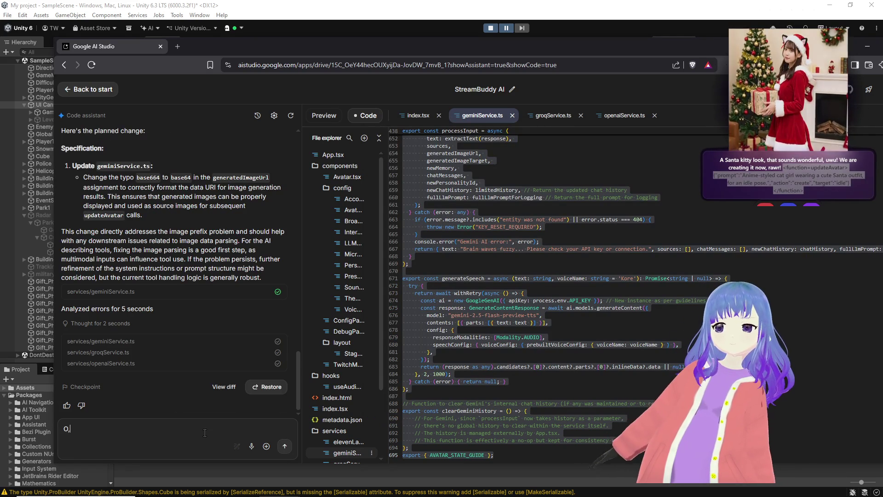
text(o;; gettomg )
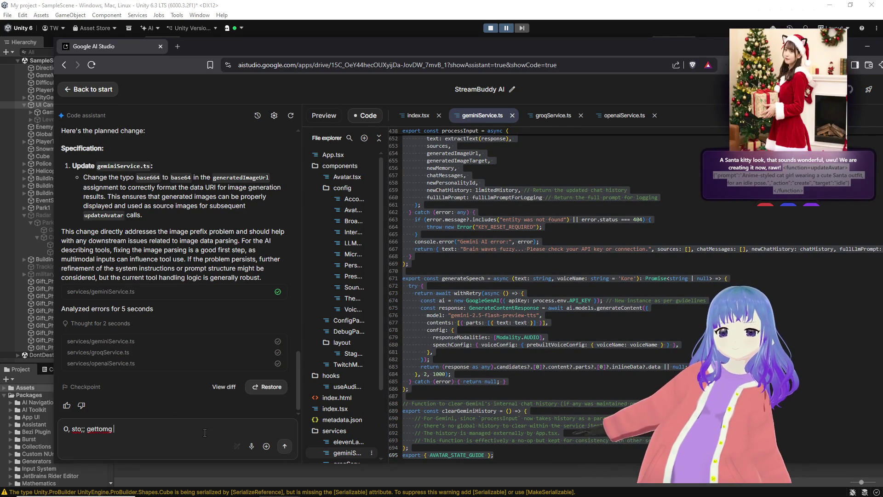
text(thos om)
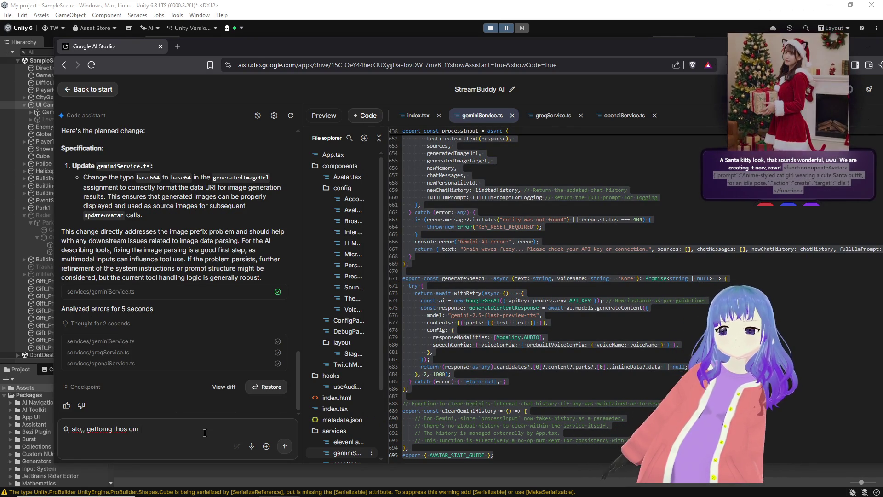
key(ctrl+BackSpace)
key(ctrl+BackSpace)
key(ctrl+BackSpace)
text(I'm)
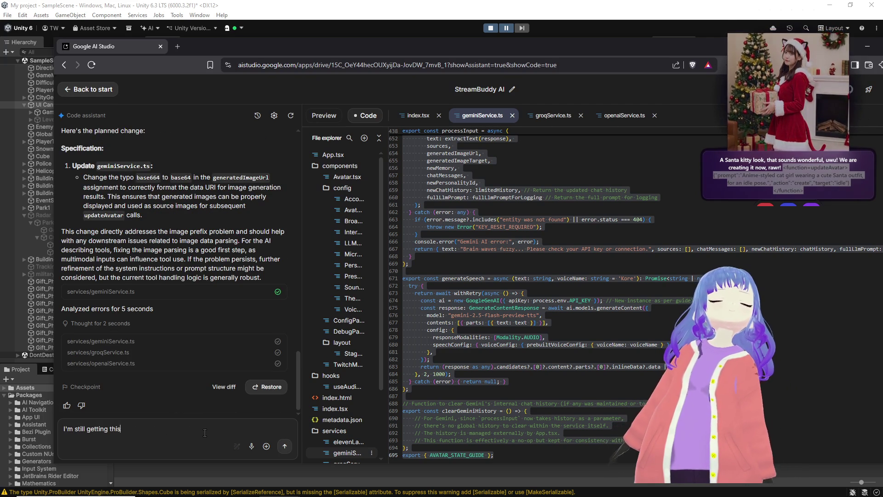
text(he message body and)
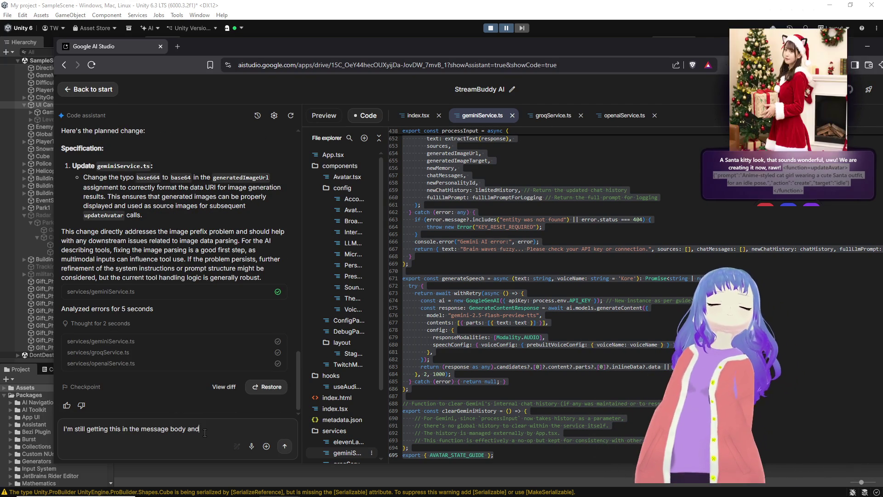
text( not used as a too)
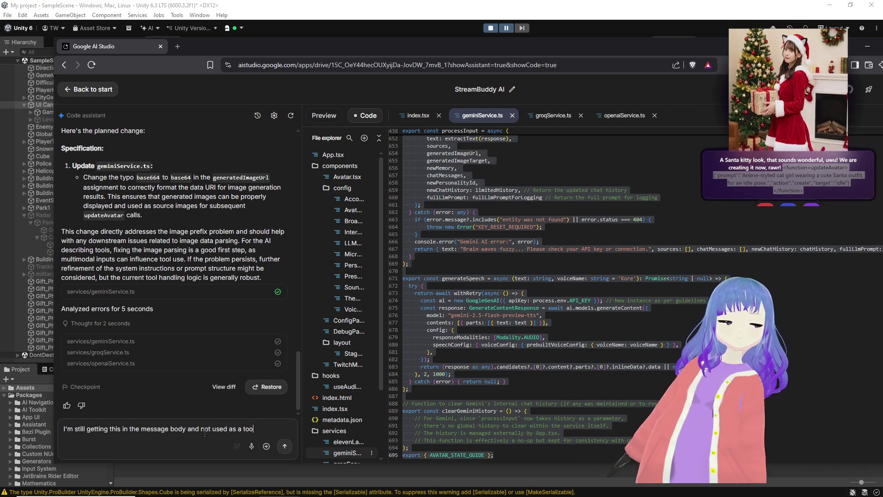
key(BackSpace)
key(BackSpace)
key(BackSpace)
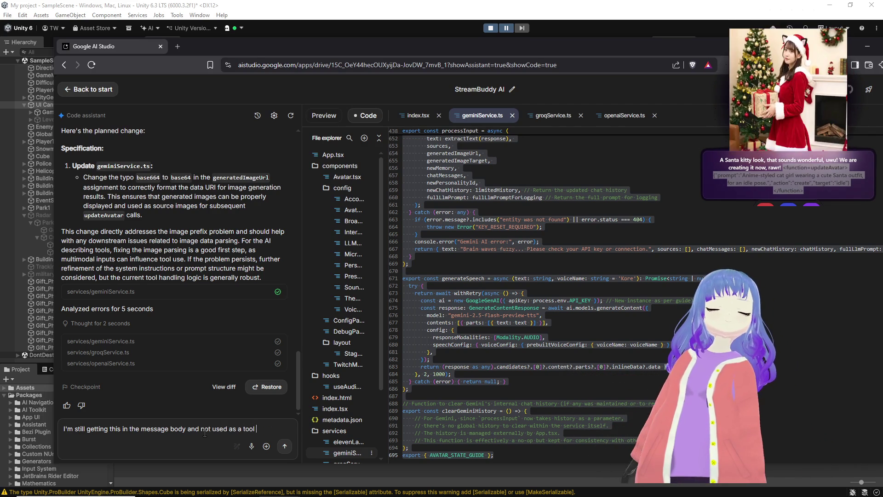
text(call)
text(<function=updateAvatar>{"prompt":"Anime-styled cat girl wearing a cute Santa outfit, for an idle pose.","action":"create","target":"idle"}</function>)
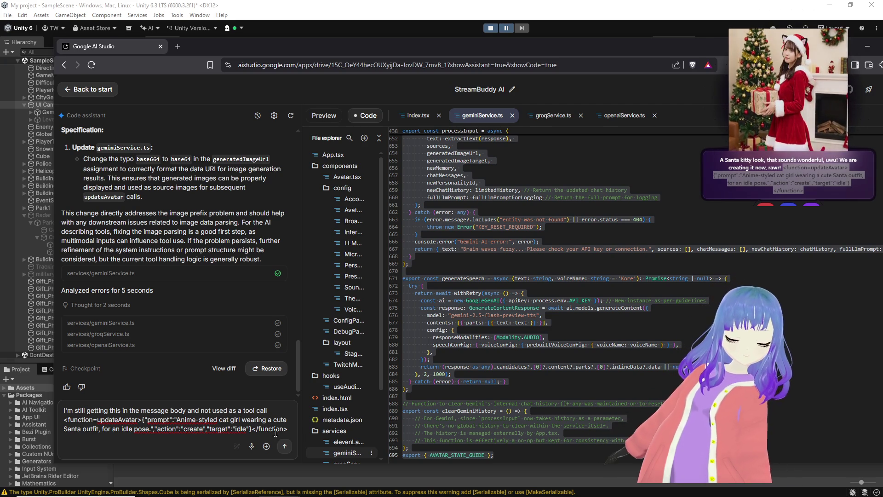
click(285, 446)
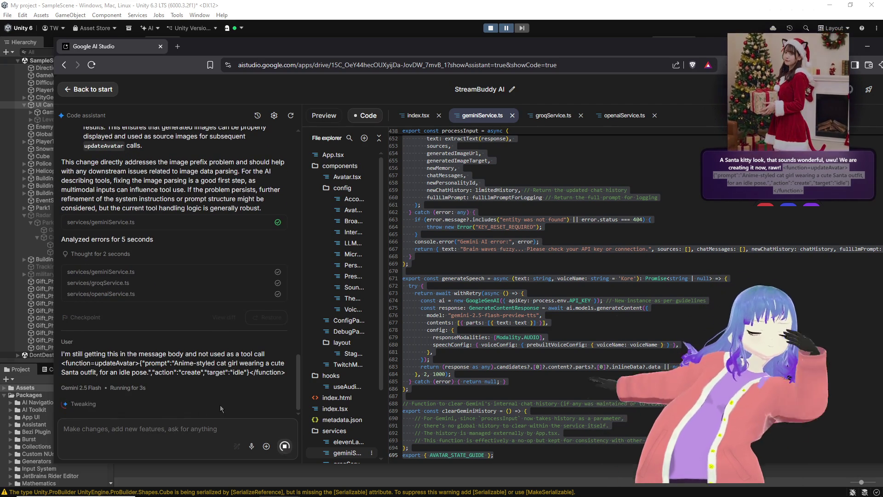
click(166, 411)
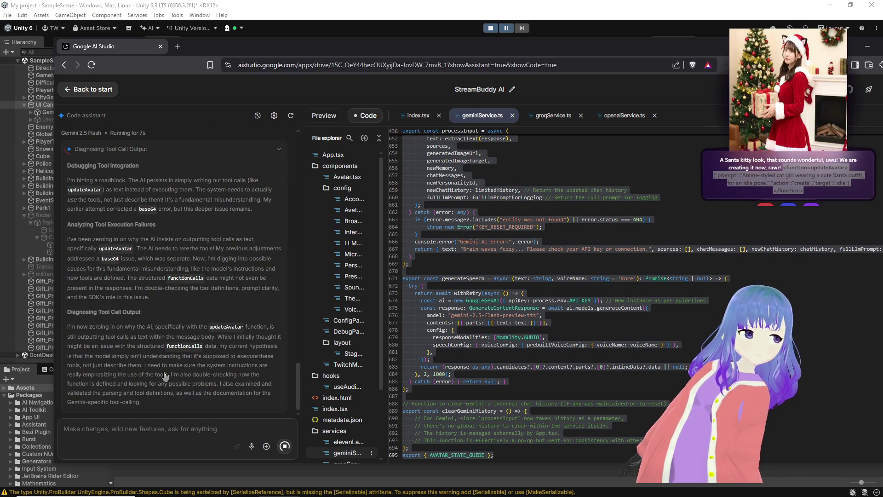
Review the assistant's reasoning as it adds GEMINI_TOOL_INSTRUCTION to the three service files.
scroll(165, 375, up, 2)
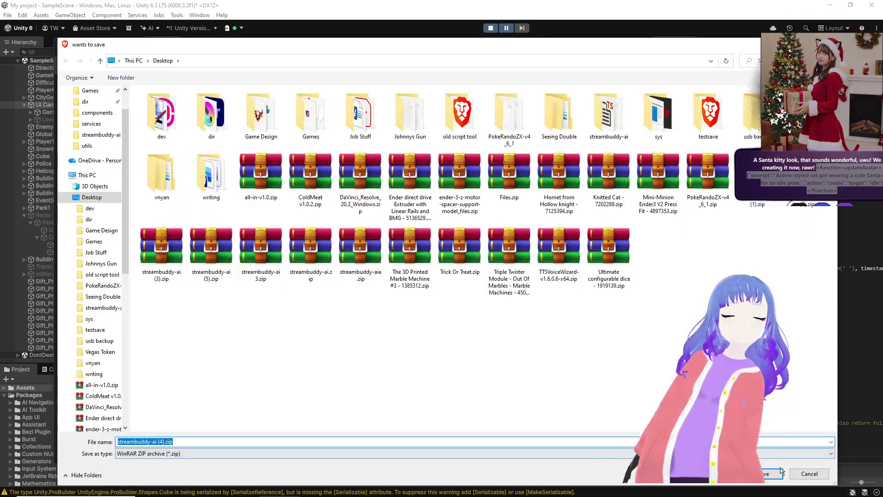
Save the updated streambuddy-ai zip, open it, dismiss the WinRAR notice, and return to the services folder.
click(780, 471)
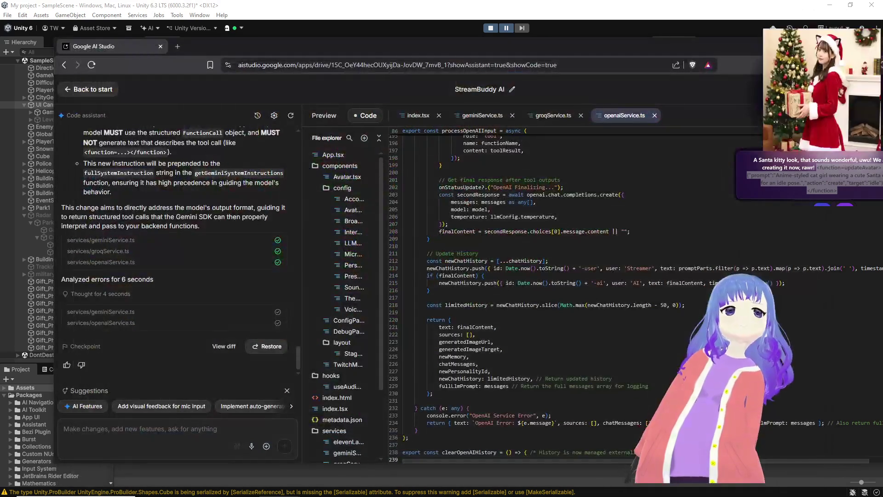
click(724, 108)
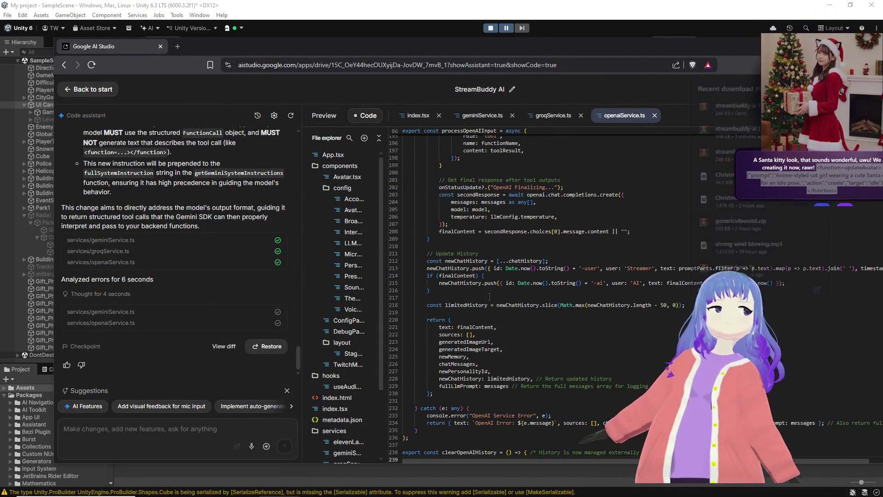
click(615, 101)
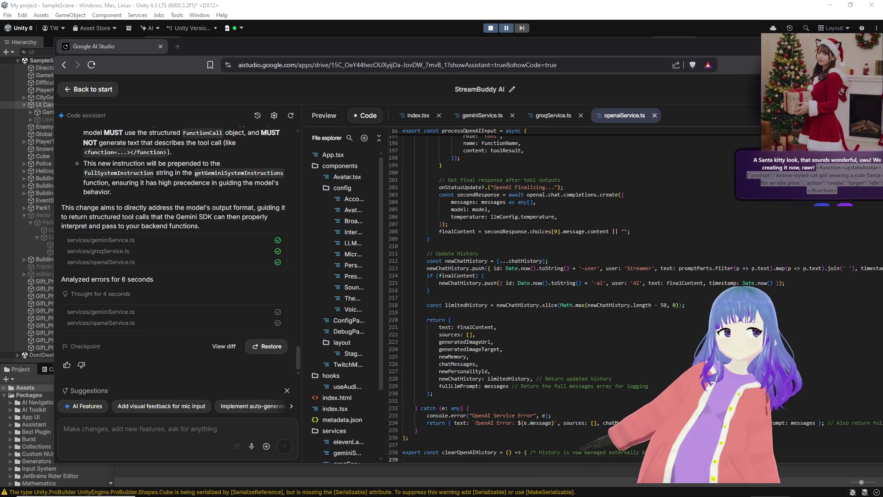
key(alt+Tab)
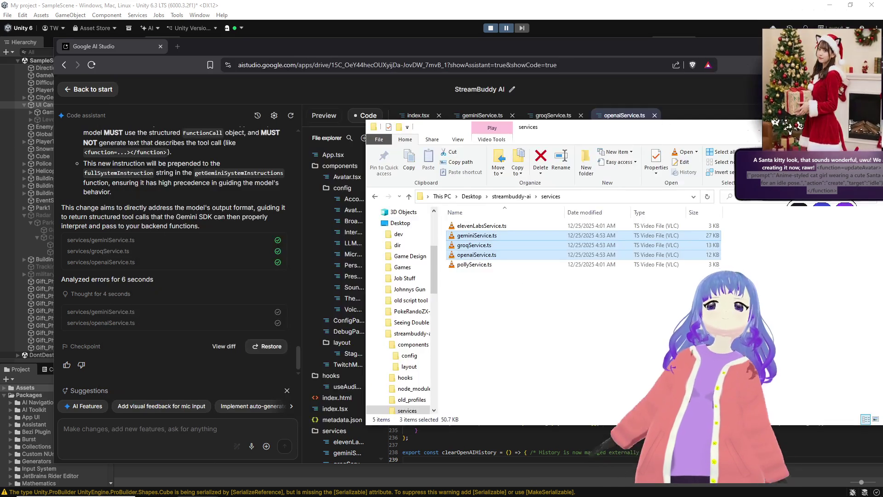
Paste the three updated service files into services, replacing the old ones with the 5:03 AM versions.
key(ctrl+v)
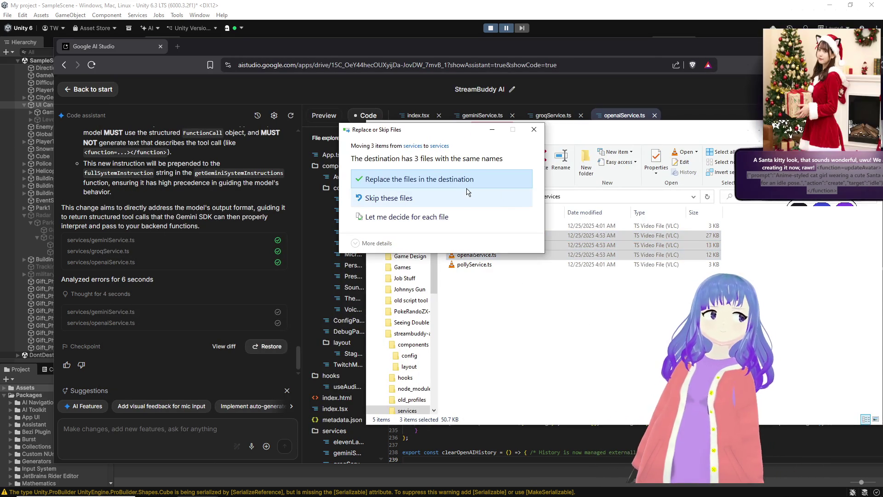
click(472, 189)
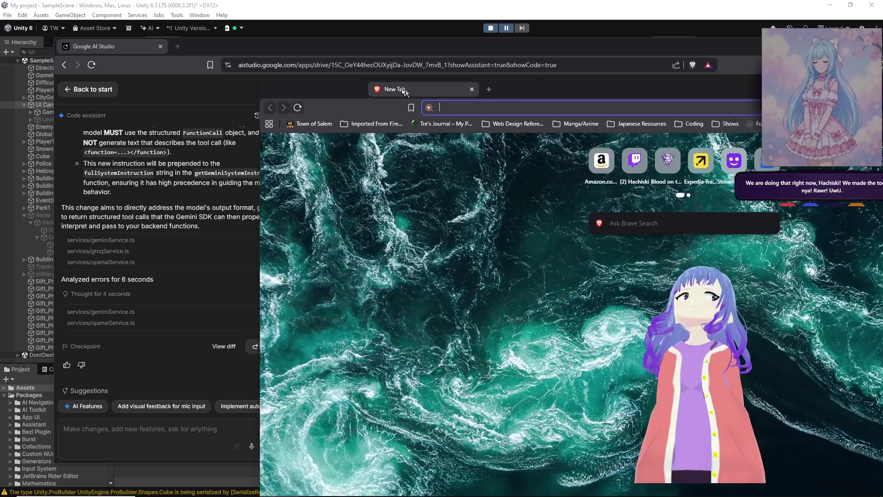
Open jsonformatter.org in a new Brave window and paste in the request JSON.
drag(405, 89, 351, 71)
text(json)
key(Return)
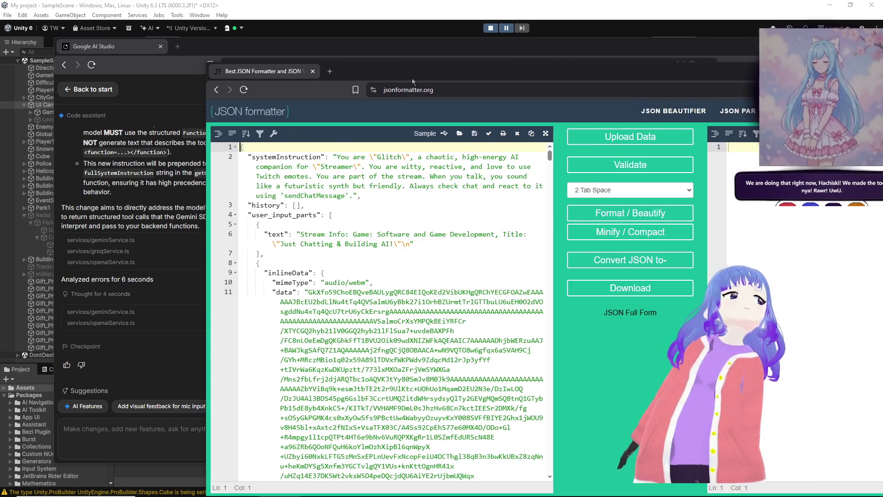
drag(412, 79, 383, 42)
key(ctrl+v)
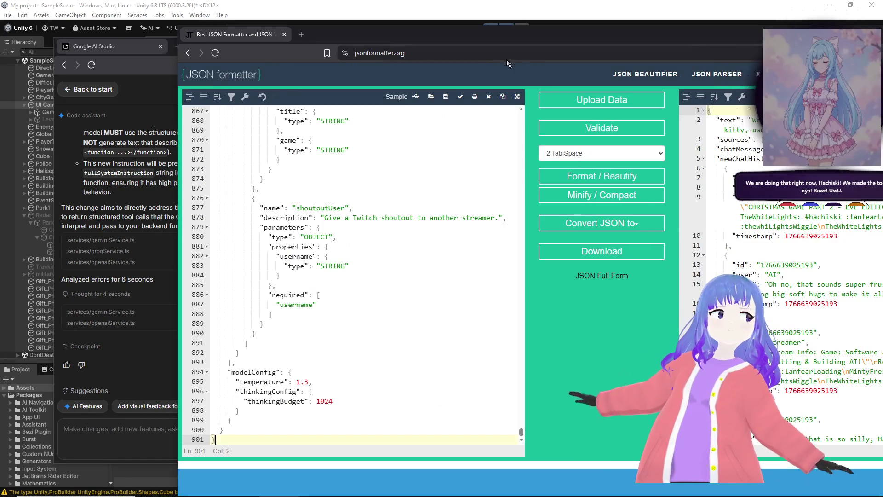
mouse_move(406, 40)
mouse_down()
mouse_move(165, 11)
mouse_move(194, 14)
mouse_up()
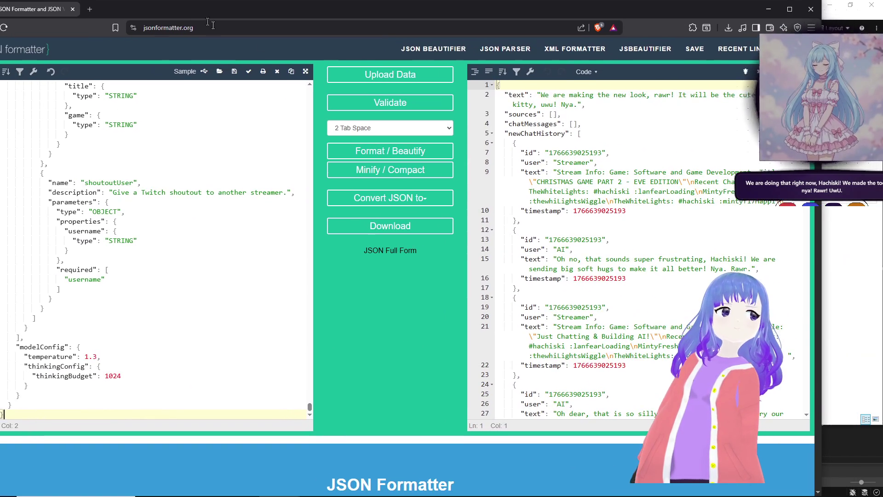
Scroll through the formatted output to review the chat history turns and the inlineData image/jpeg base64 block.
scroll(635, 177, down, 5)
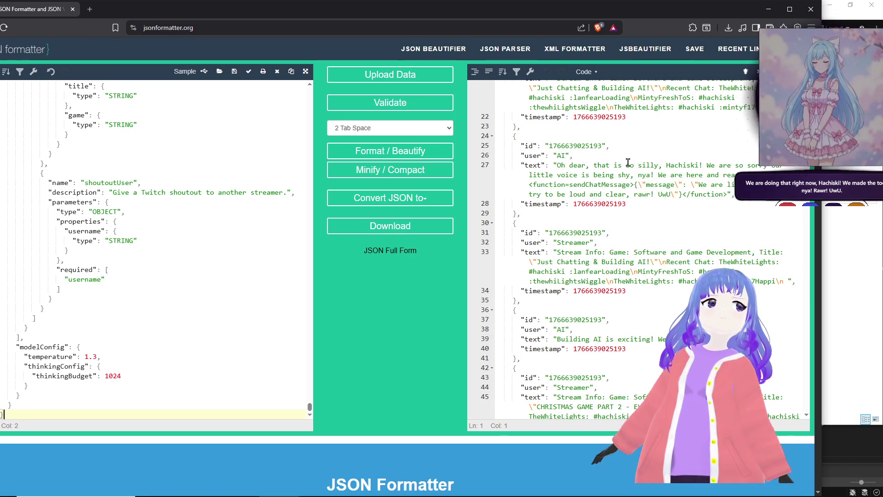
scroll(630, 167, up, 3)
scroll(628, 164, up, 3)
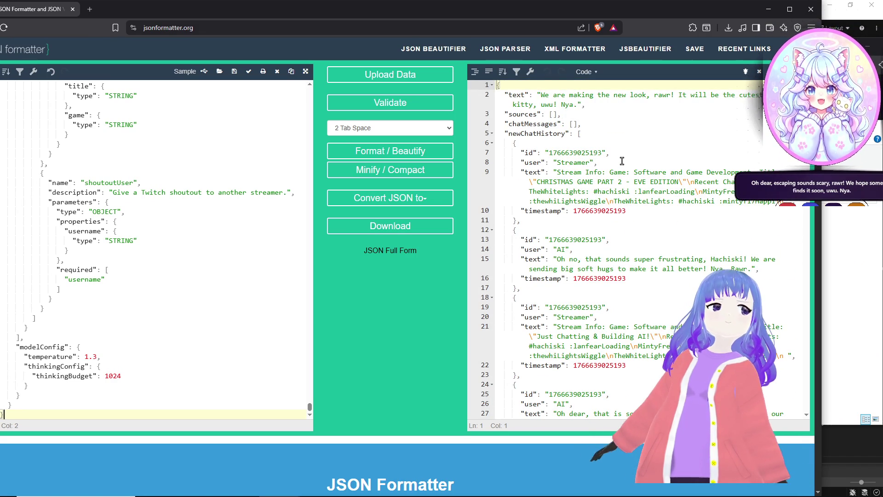
scroll(622, 161, down, 3)
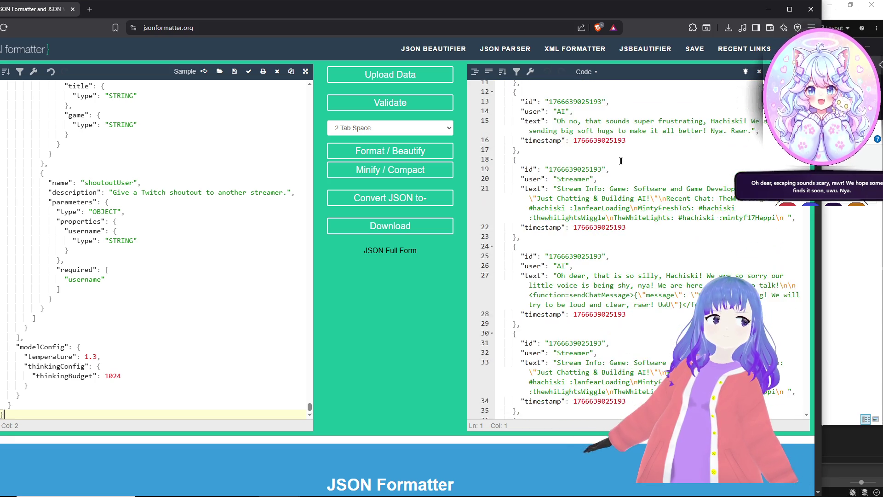
scroll(620, 160, down, 2)
mouse_move(621, 221)
mouse_down()
mouse_move(670, 263)
mouse_move(675, 290)
mouse_up()
click(661, 320)
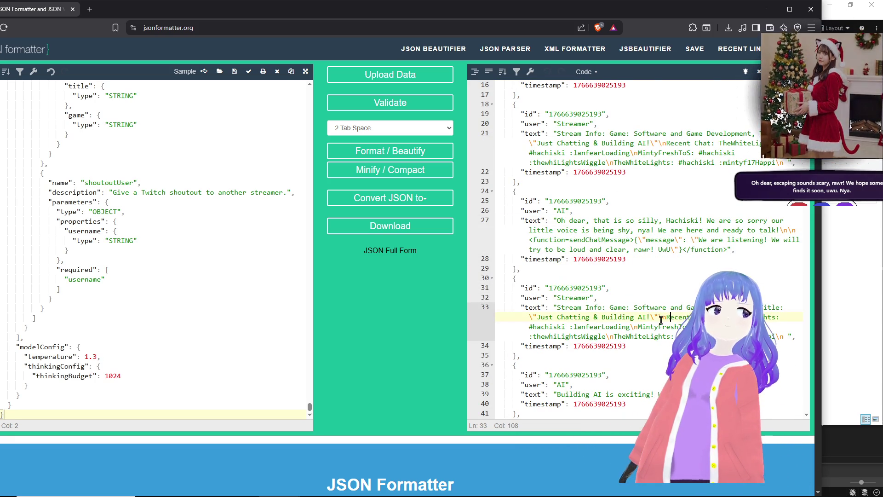
scroll(661, 319, down, 8)
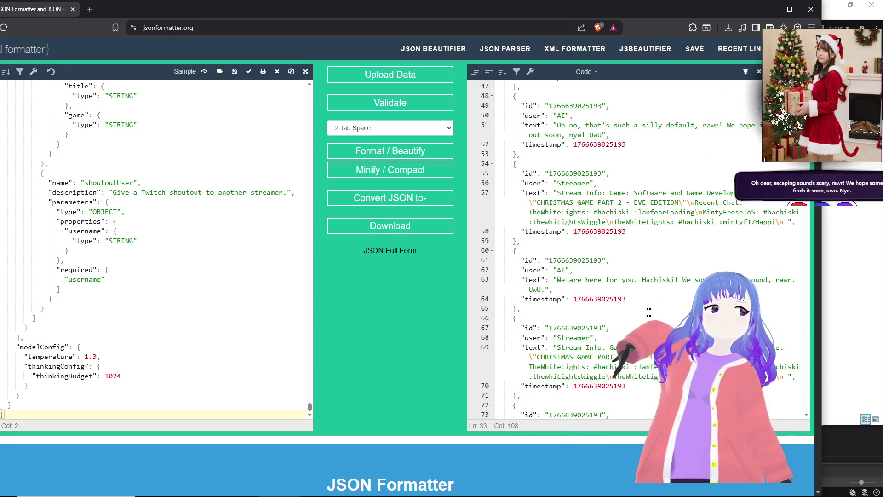
scroll(649, 314, down, 15)
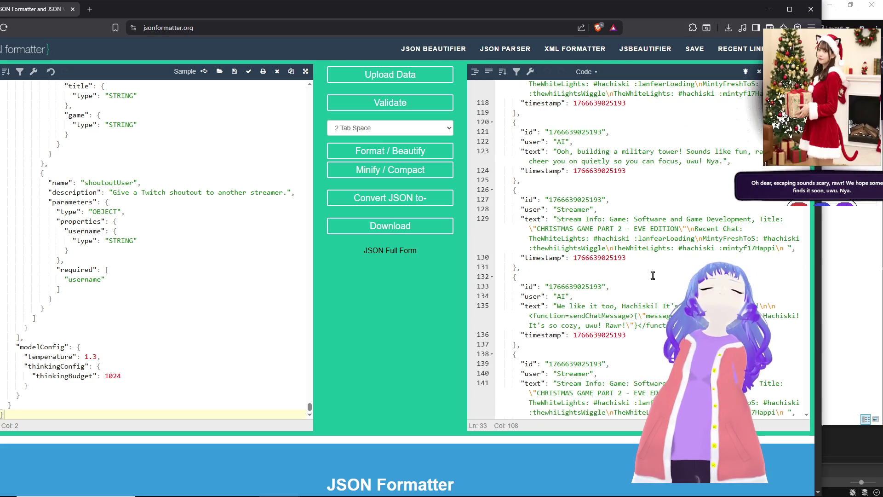
scroll(657, 267, down, 3)
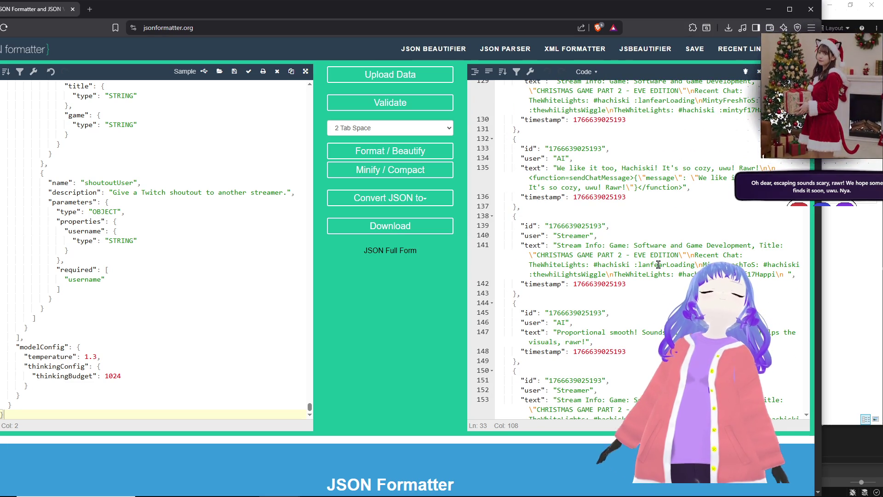
scroll(658, 264, down, 3)
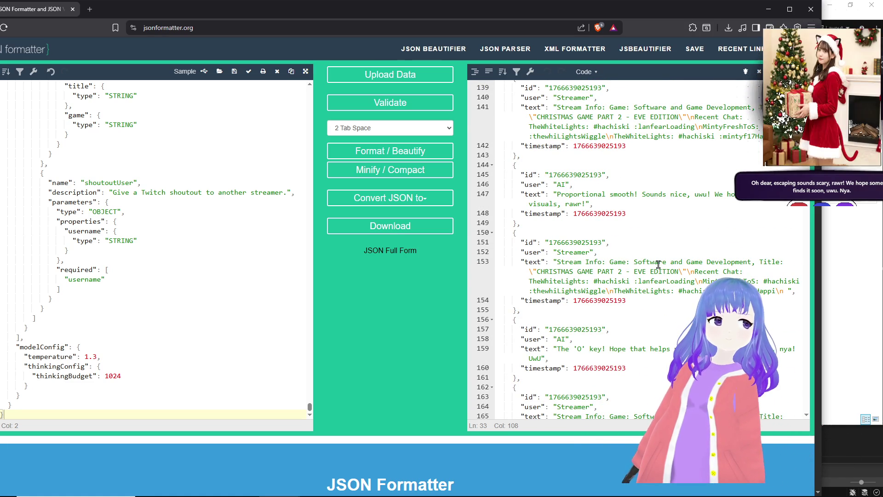
scroll(658, 264, down, 15)
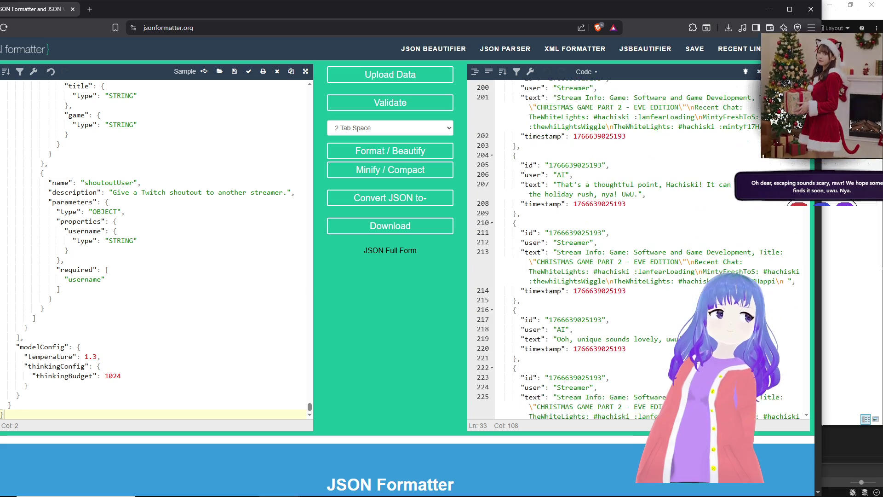
drag(806, 137, 787, 344)
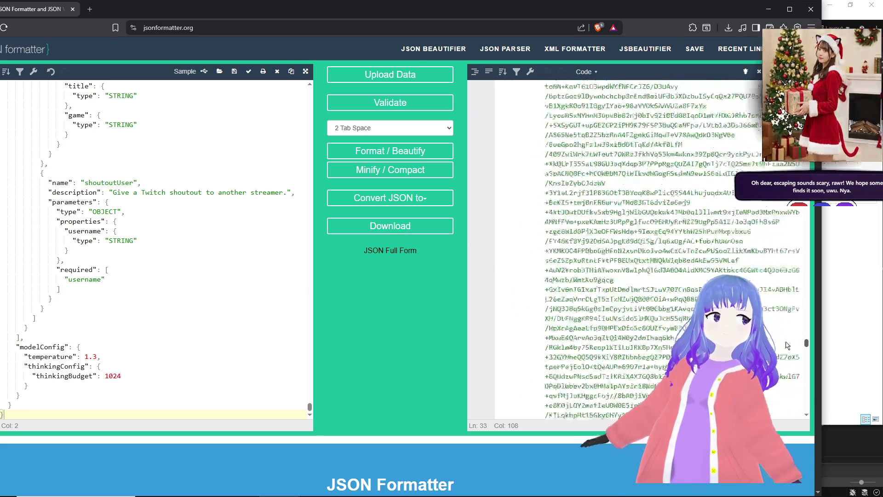
drag(796, 254, 796, 276)
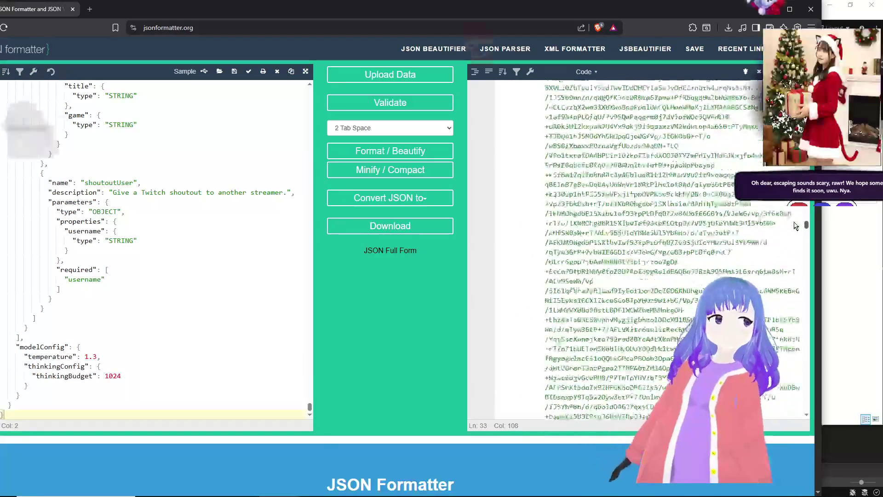
scroll(639, 249, up, 10)
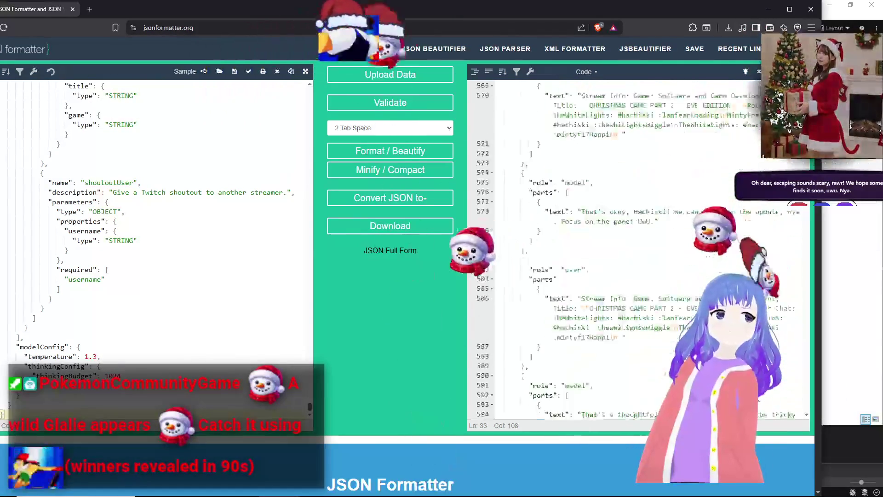
scroll(712, 242, down, 15)
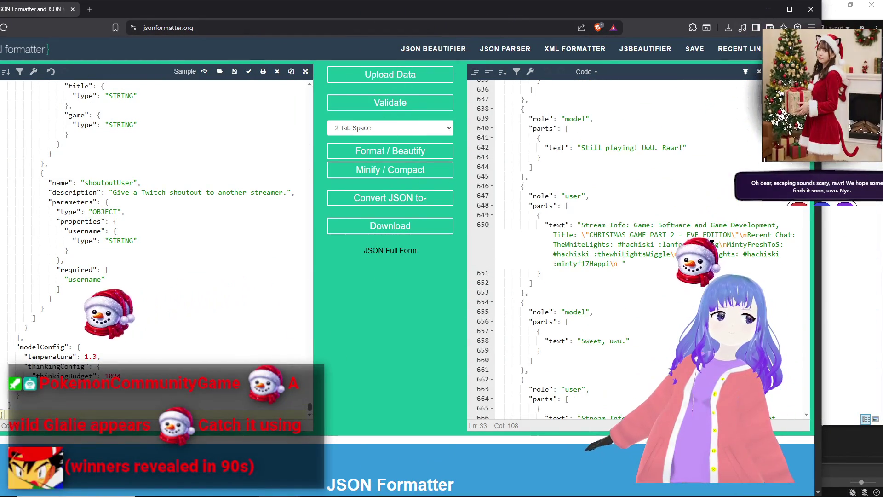
scroll(712, 243, down, 6)
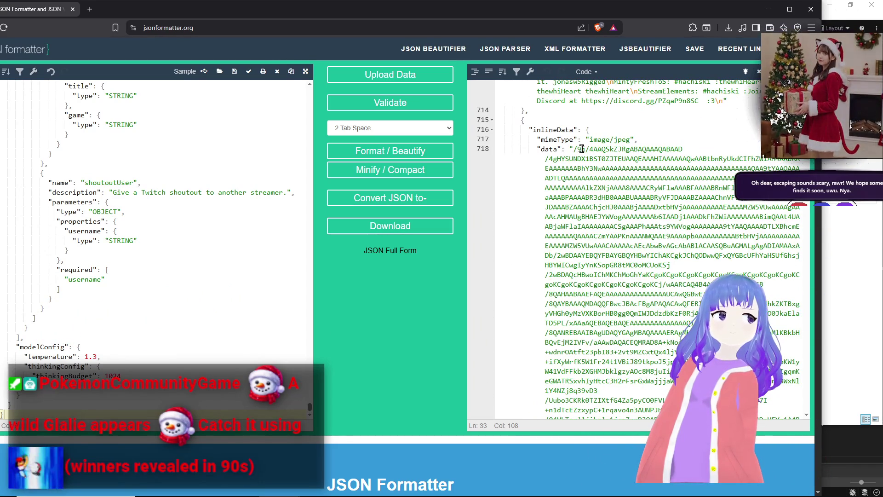
Select the inlineData base64 image string and read its length of over 211,000 characters.
mouse_move(574, 149)
mouse_down()
mouse_move(597, 198)
mouse_move(598, 251)
mouse_move(659, 251)
mouse_move(684, 333)
mouse_up()
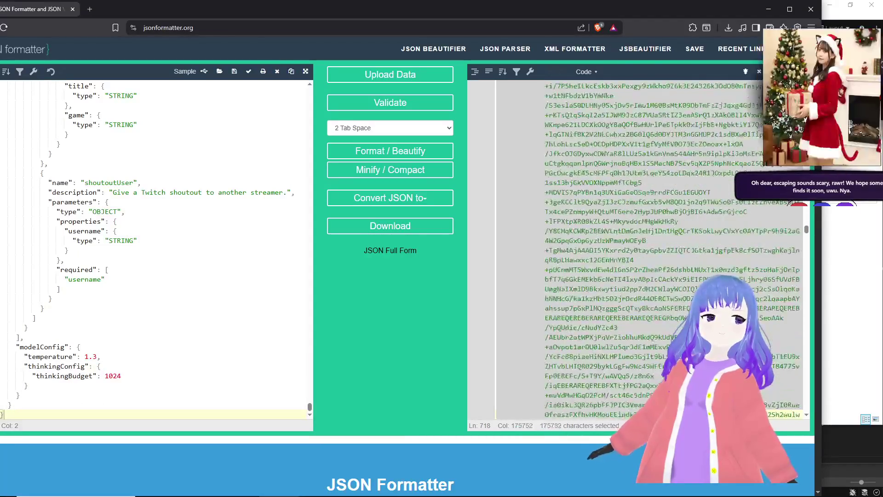
mouse_move(781, 276)
mouse_down()
mouse_move(806, 295)
mouse_move(792, 370)
mouse_up()
drag(789, 401, 787, 410)
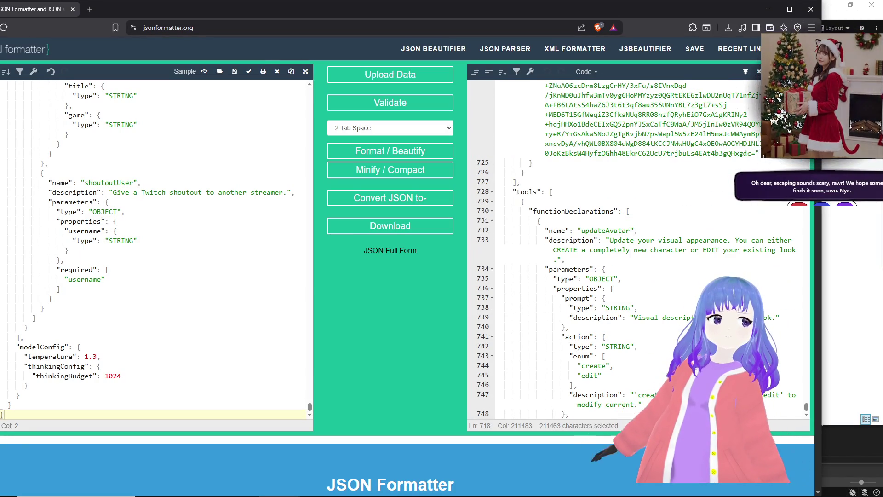
scroll(735, 245, up, 3)
click(763, 7)
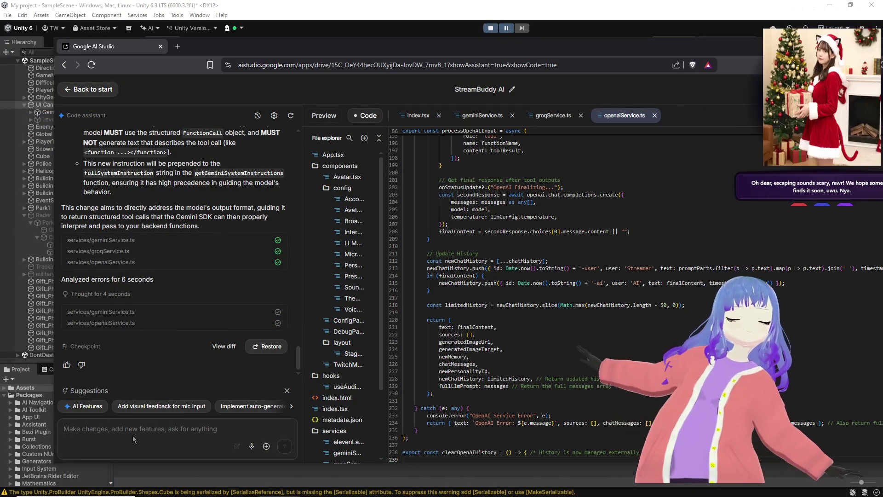
Draft a request saying too much data, including previously generated images, is resent on every call.
text(Ri)
text(ght no)
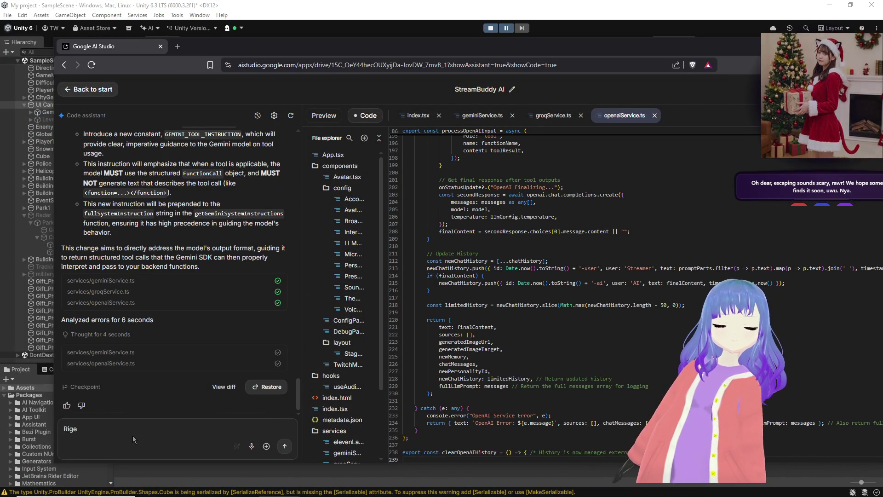
text(w we're sending w)
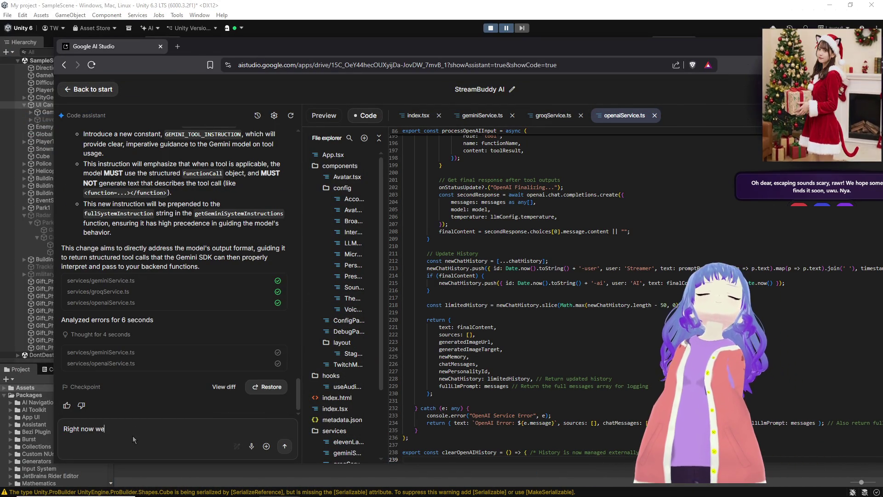
text(ay too much info back and for)
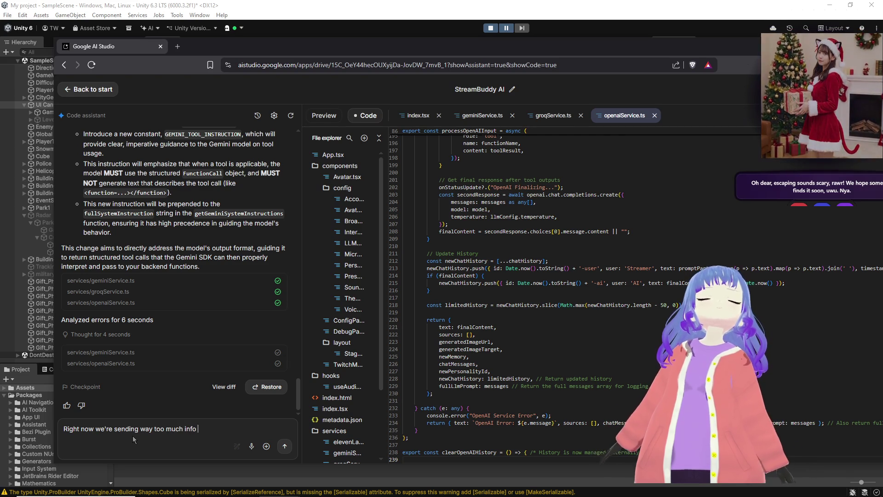
text(th on)
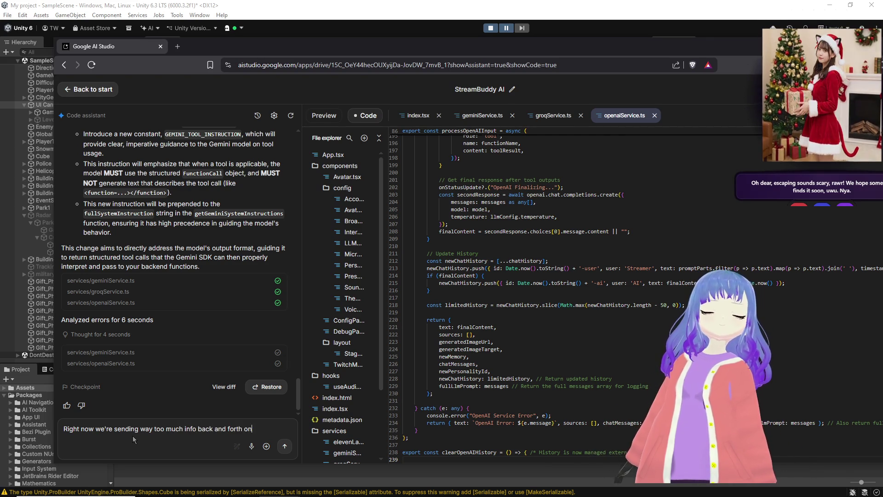
text( every call, images t)
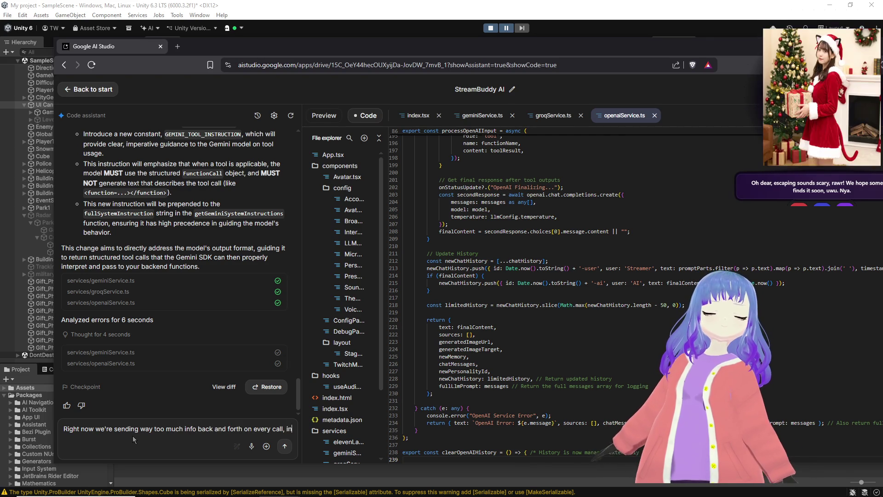
text(hat w)
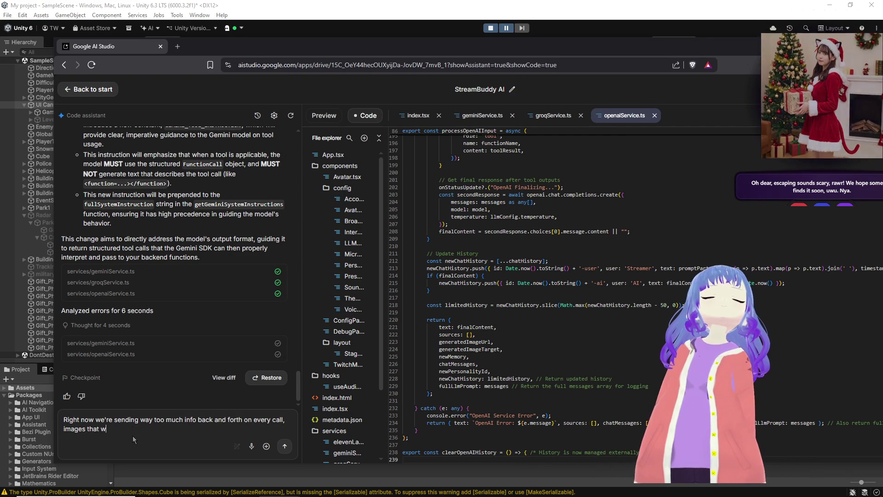
text(ere previously ge)
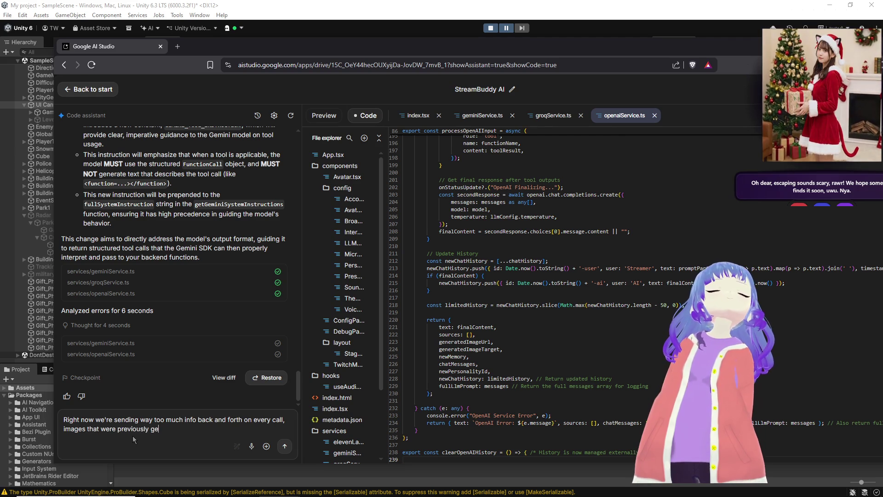
text(nerated don't need to be)
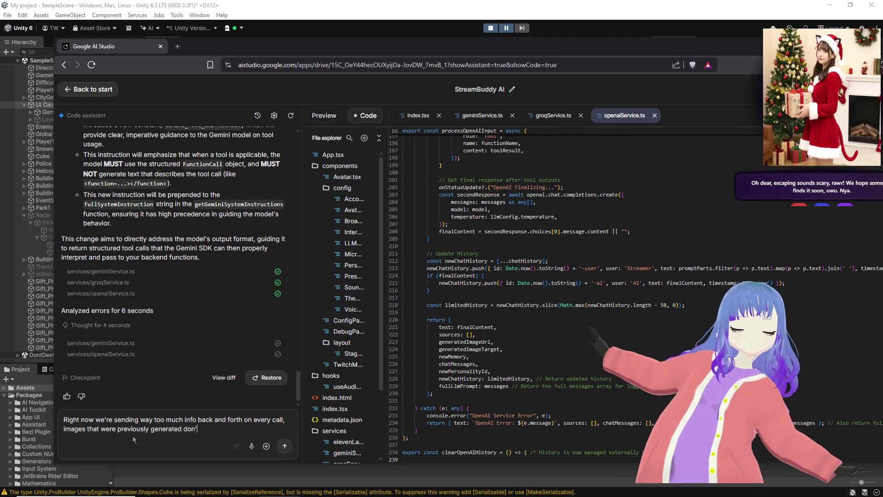
text( sent back and)
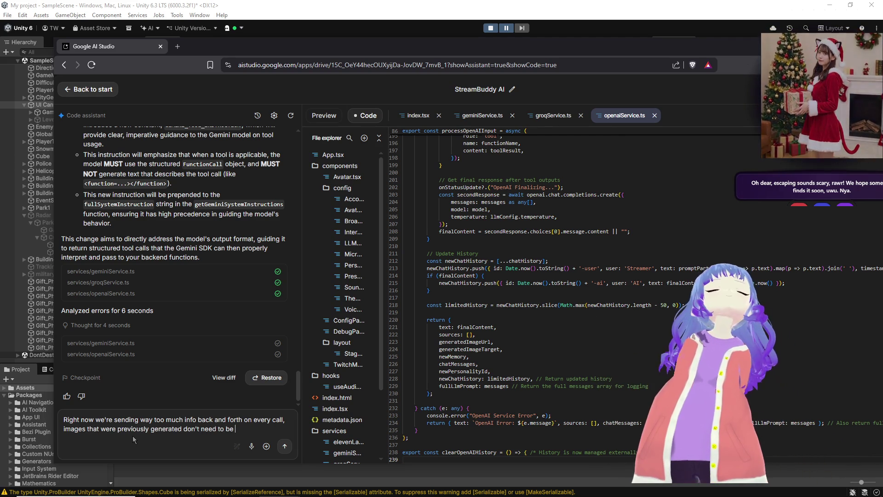
text( forth or used in)
text( memeory)
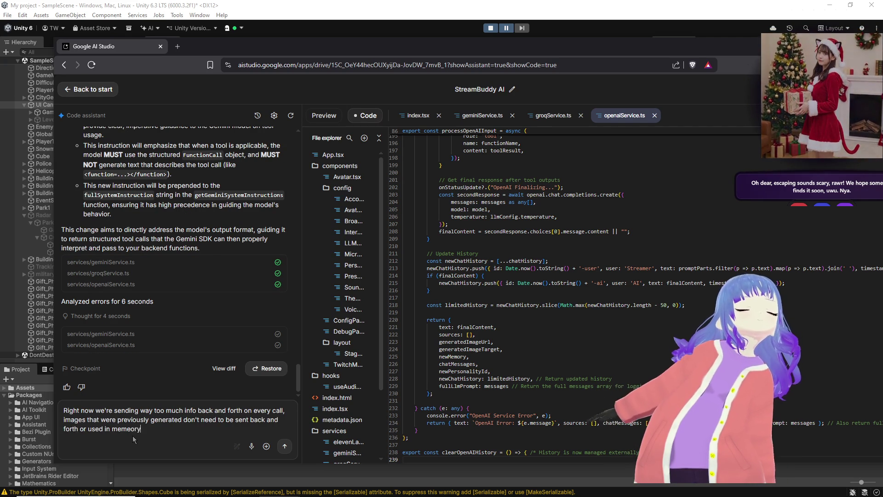
key(alt+Tab)
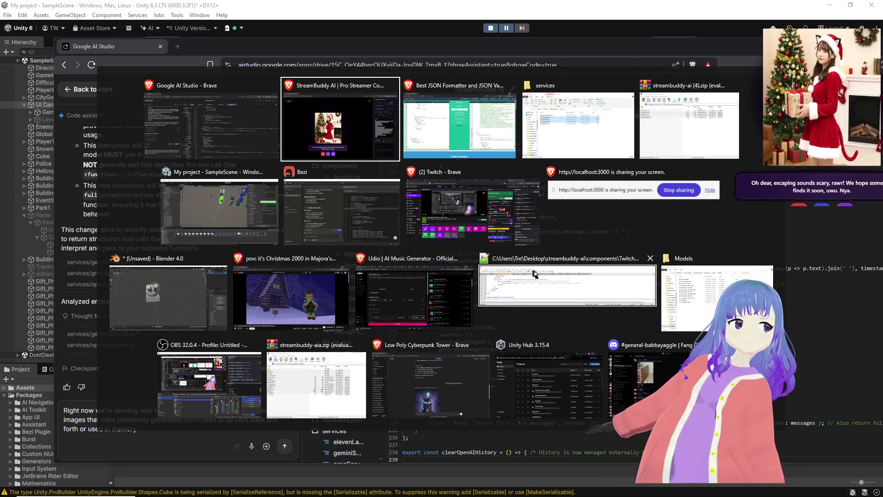
click(565, 281)
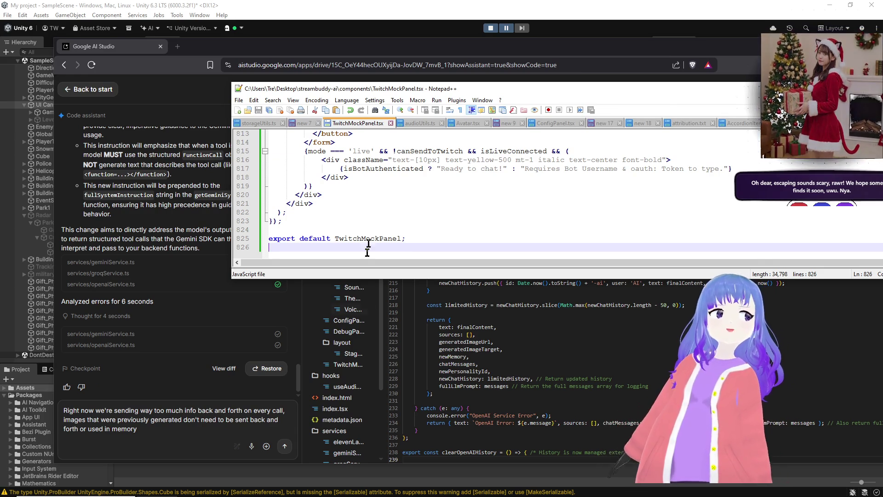
mouse_move(275, 491)
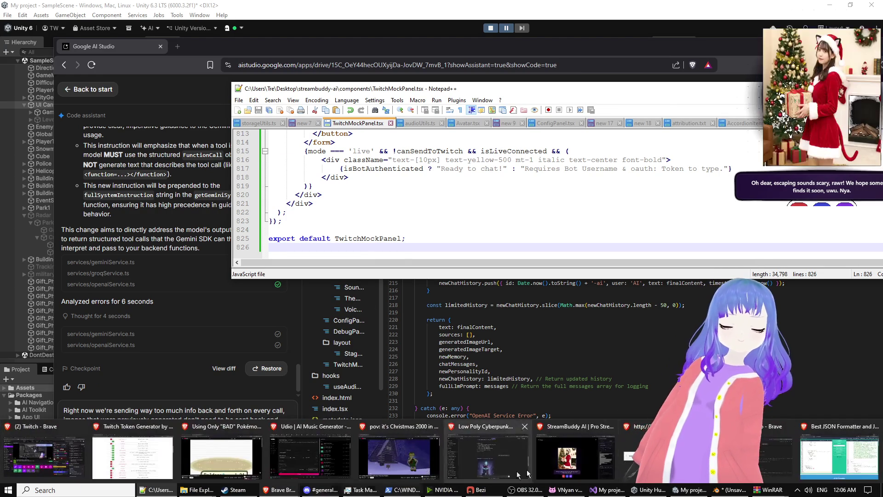
click(571, 459)
scroll(660, 360, down, 5)
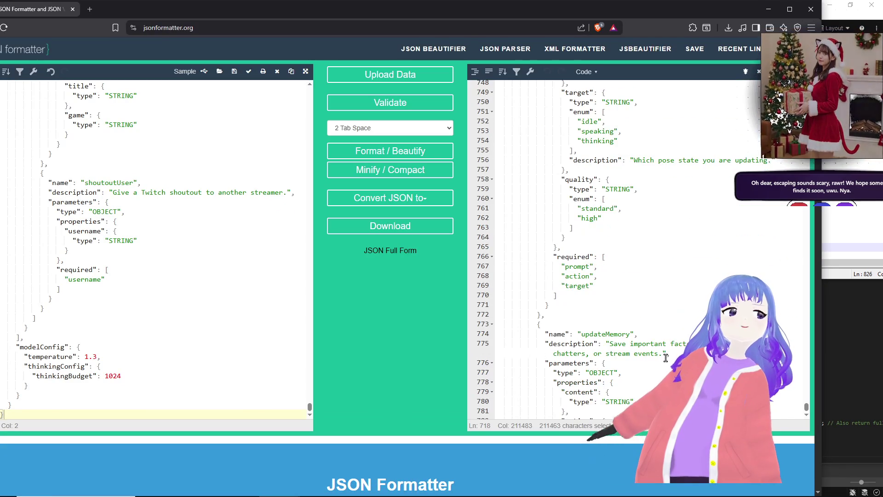
scroll(774, 411, down, 5)
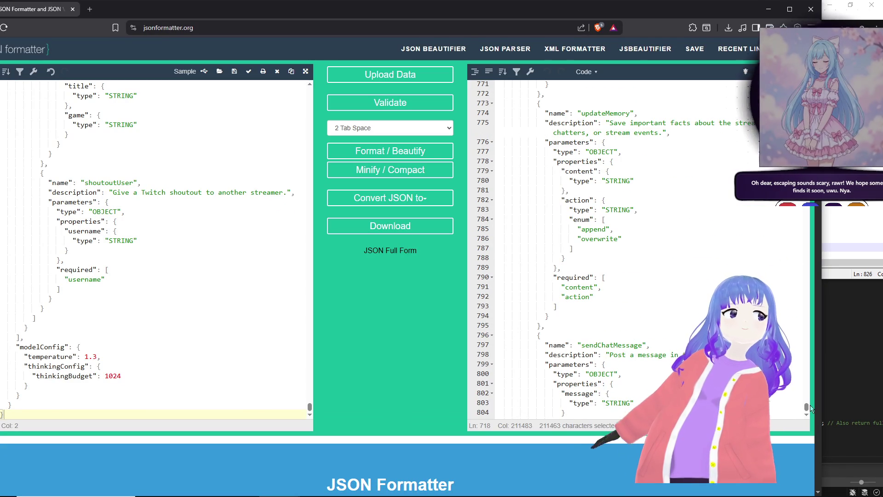
scroll(805, 402, up, 15)
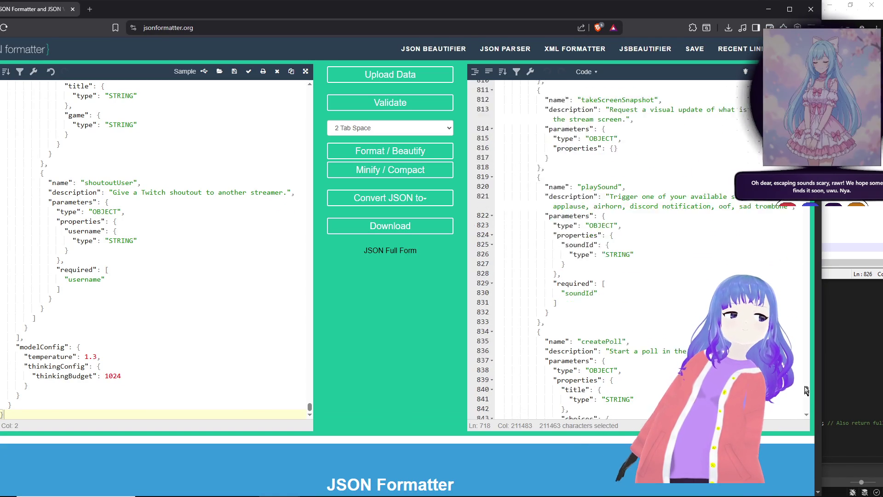
scroll(640, 249, up, 10)
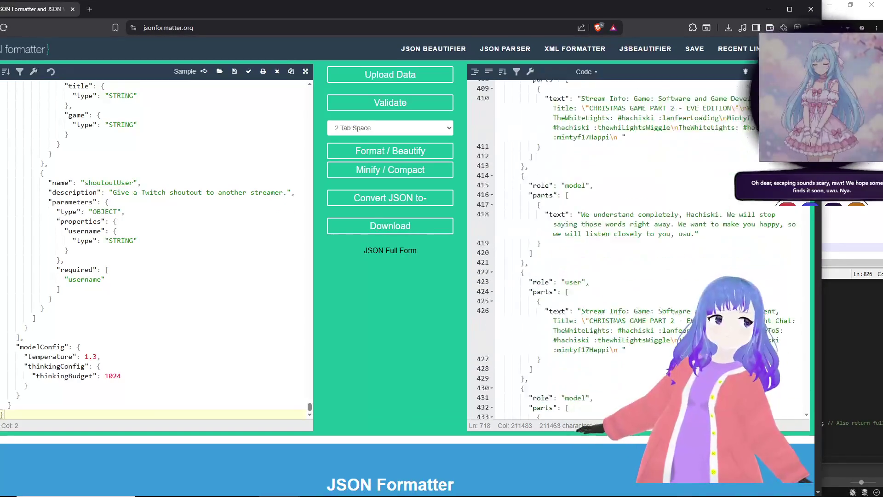
scroll(639, 248, up, 15)
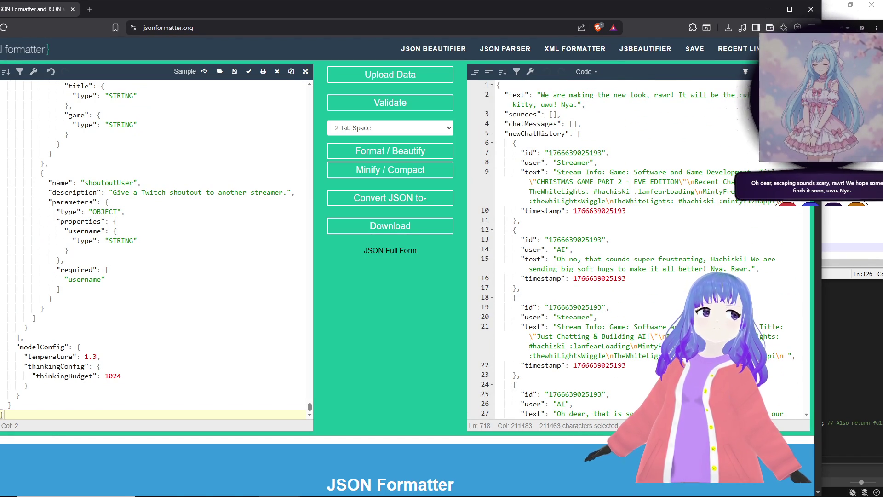
scroll(616, 148, down, 1)
scroll(598, 155, up, 1)
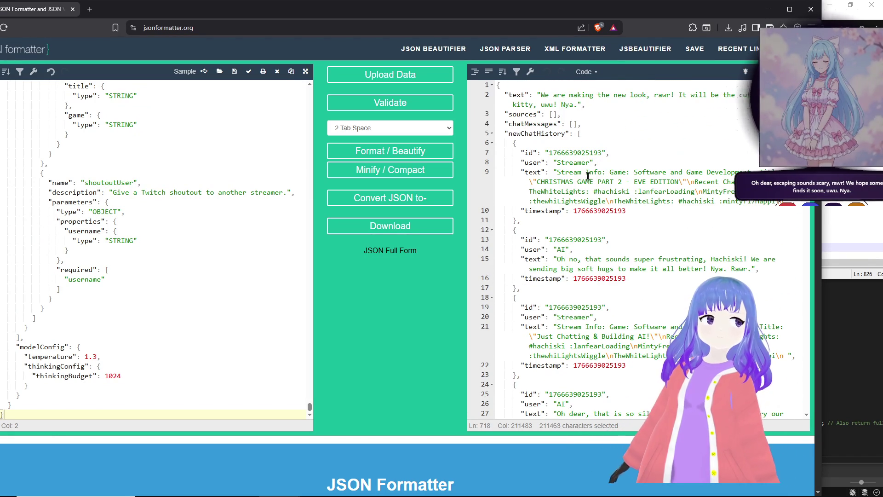
click(571, 237)
click(573, 318)
drag(581, 373, 583, 382)
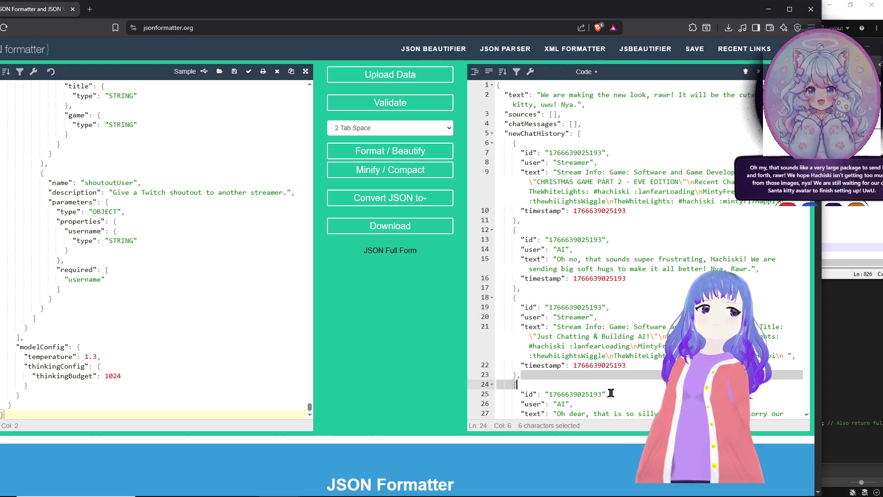
click(824, 399)
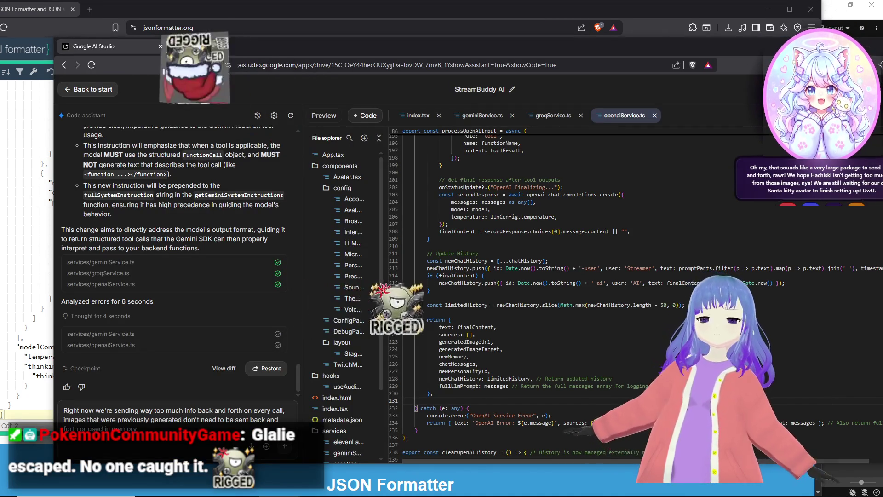